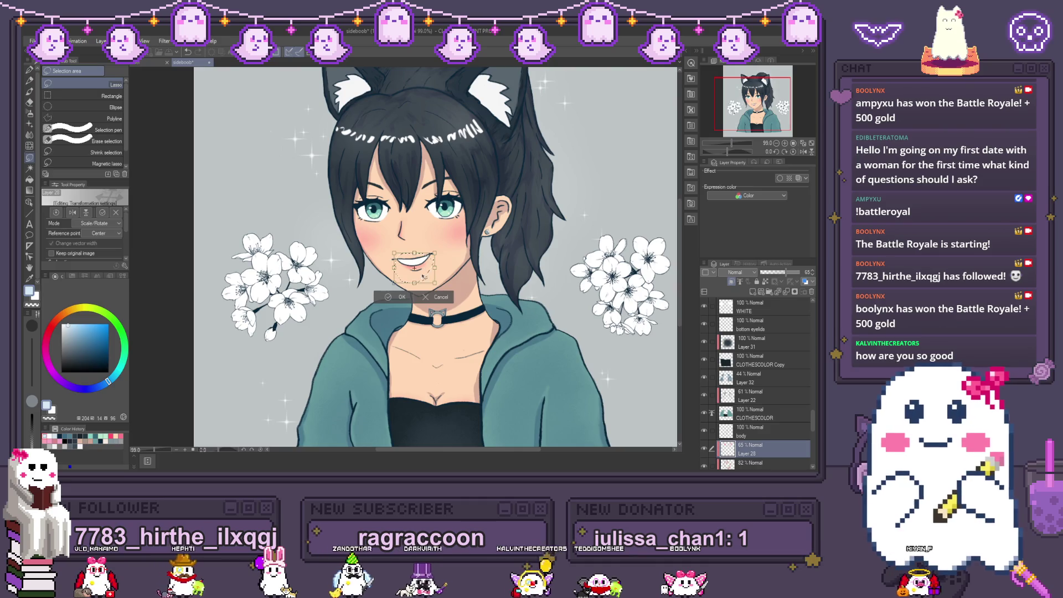
# Step: Confirm the reshaped mouth, deselect it, and zoom out to show the whole portrait
pyautogui.click(402, 298)
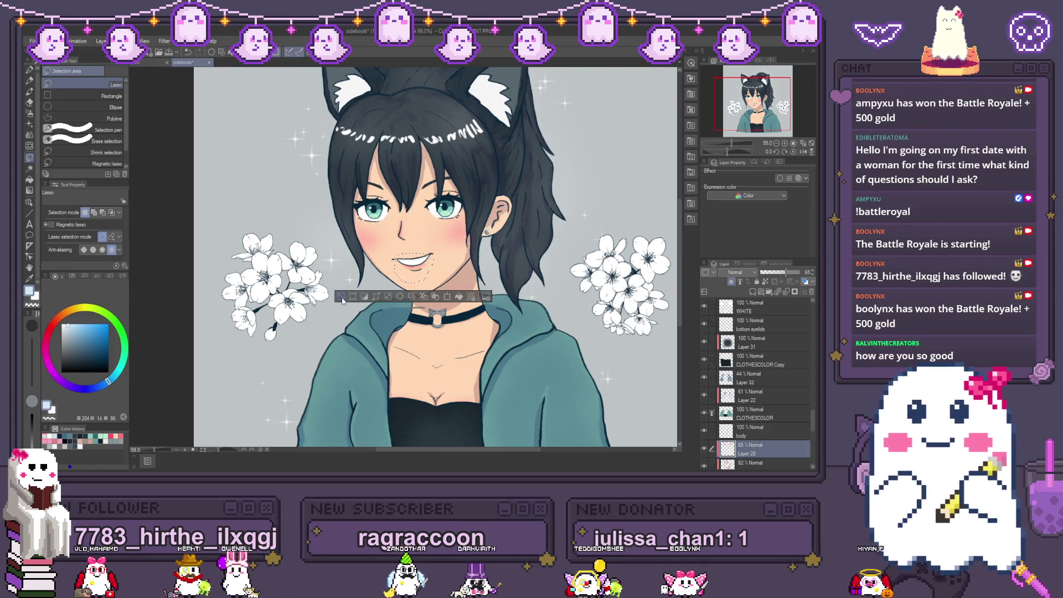
pyautogui.click(341, 297)
pyautogui.hotkey('ctrl', '-')
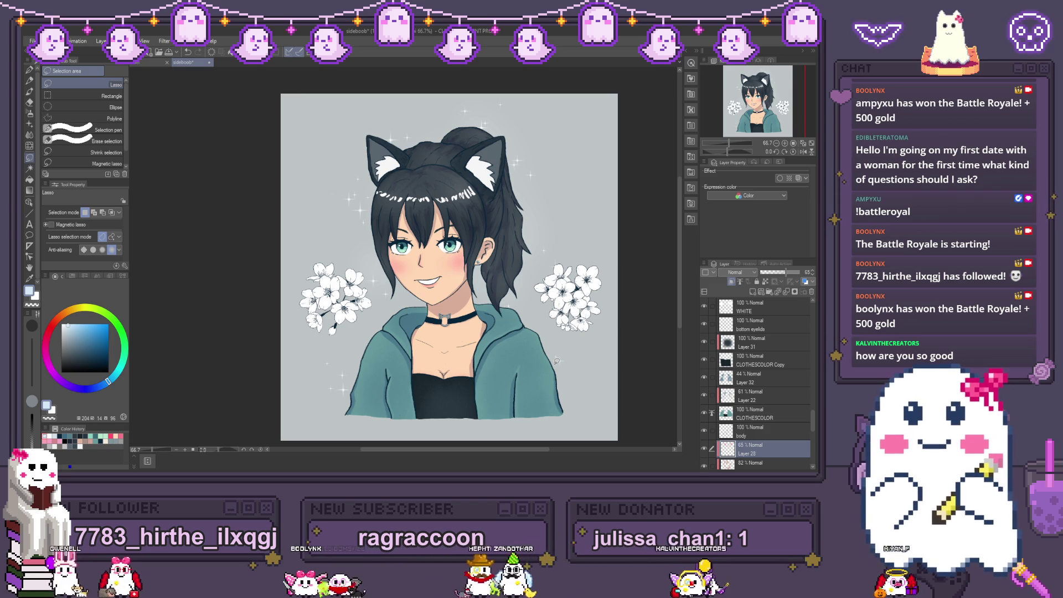
# Step: Make Layer 34, at the bottom of the layer stack, current and choose the Gradient tool
pyautogui.scroll(-4, 764, 437)
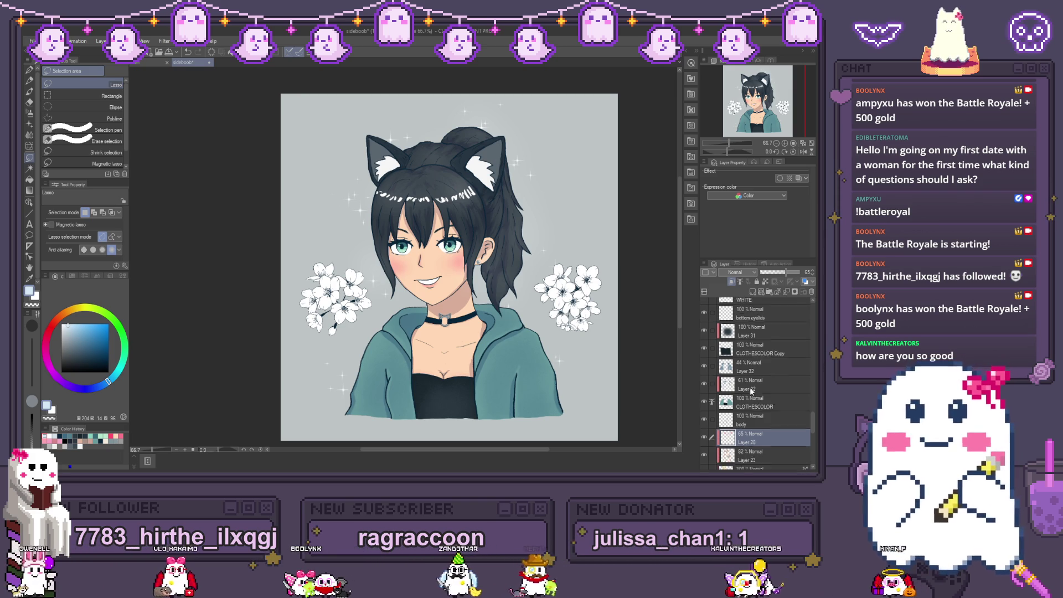
pyautogui.scroll(-9, 764, 437)
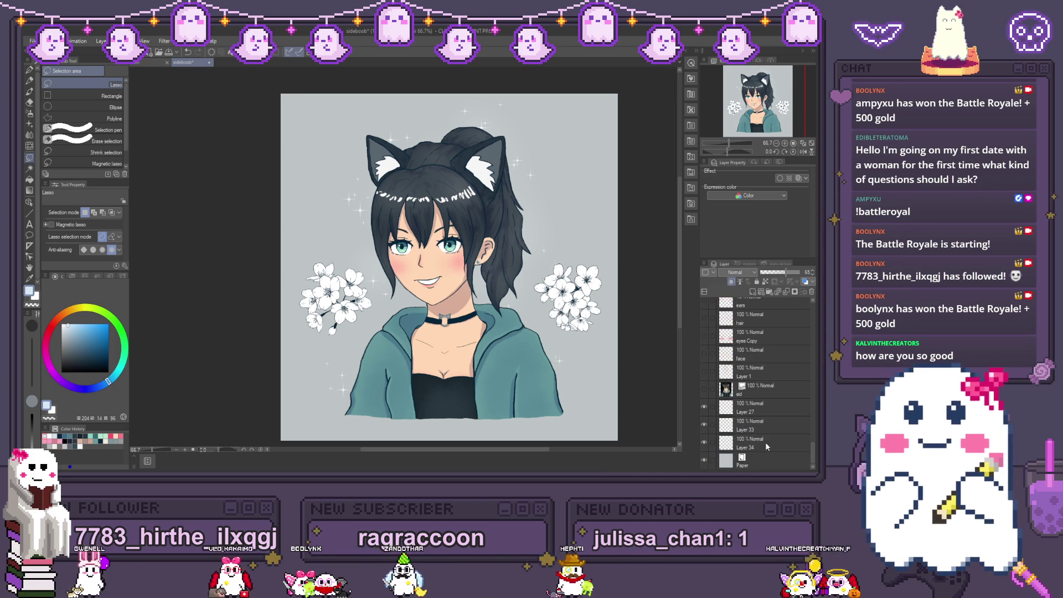
pyautogui.click(768, 446)
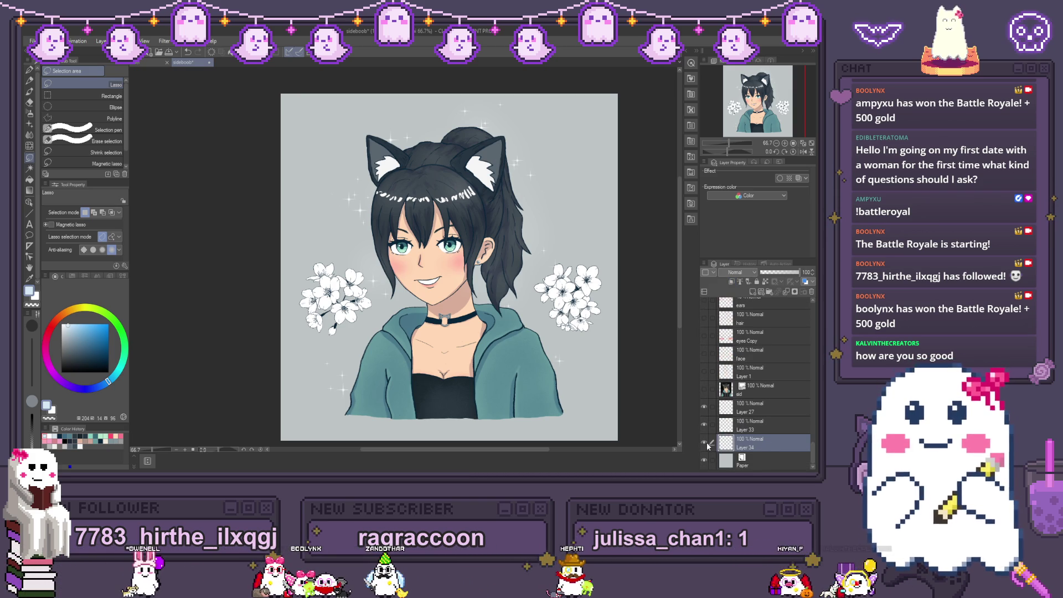
pyautogui.click(31, 192)
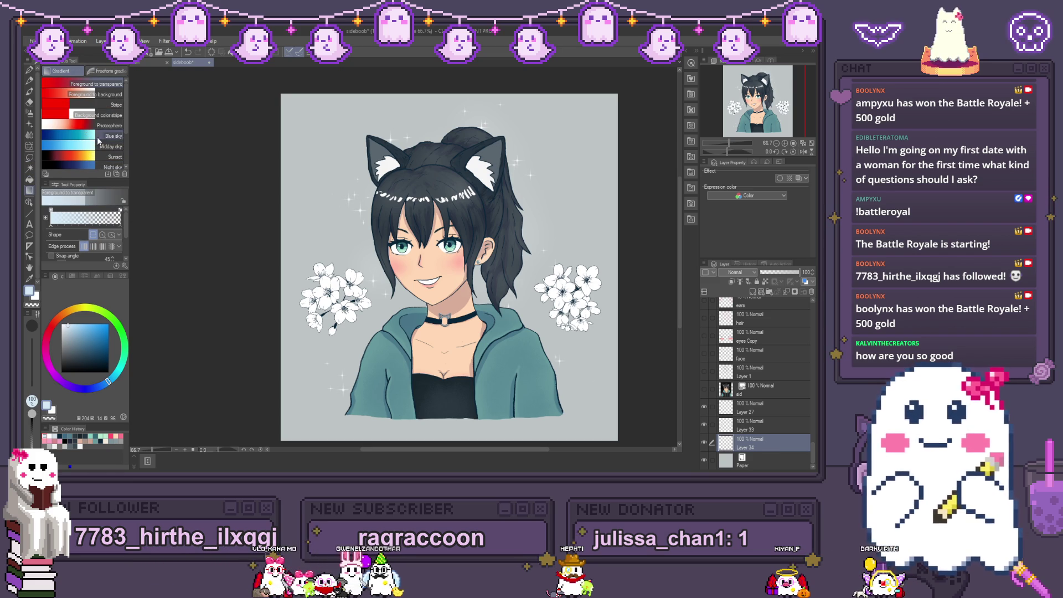
# Step: Set the gradient Shape to circle in Tool Property
pyautogui.click(101, 235)
pyautogui.click(94, 235)
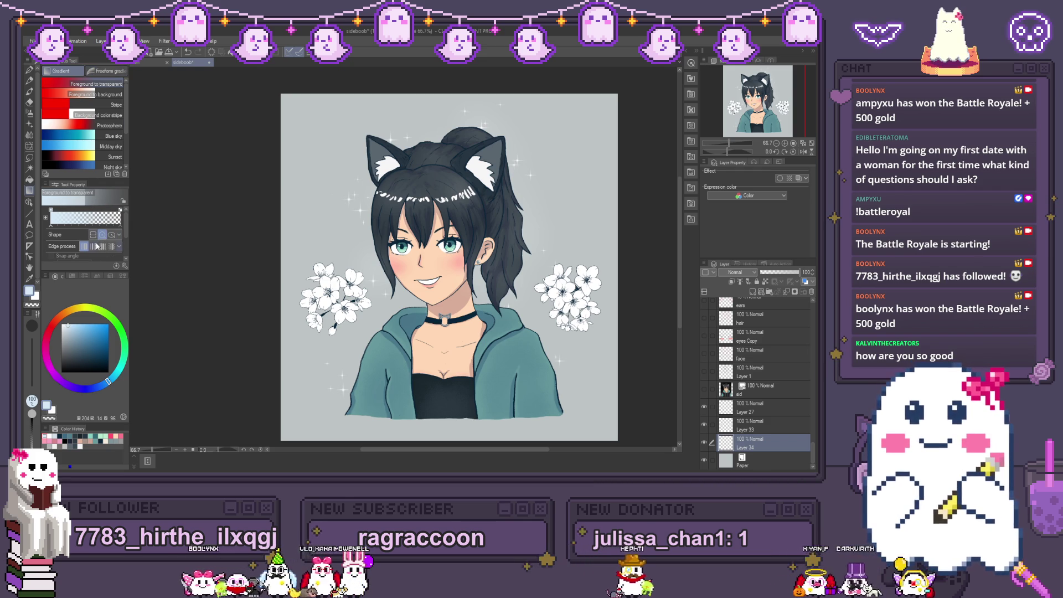
pyautogui.click(101, 235)
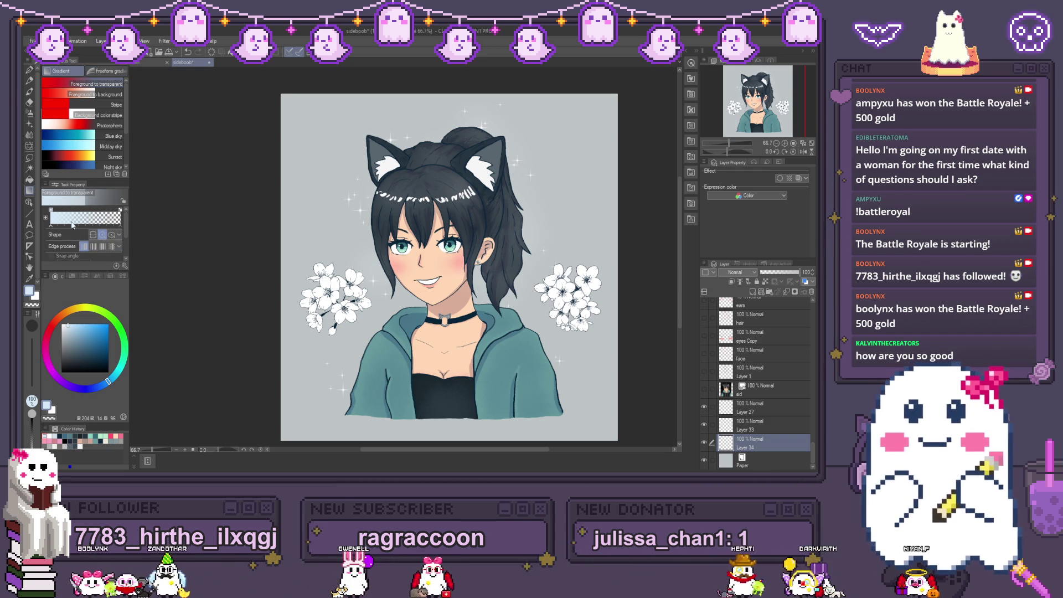
# Step: Drag two trial radial glows around the girl and undo each one
pyautogui.moveTo(464, 277); pyautogui.dragTo(256, 106)
pyautogui.hotkey('ctrl', 'z')
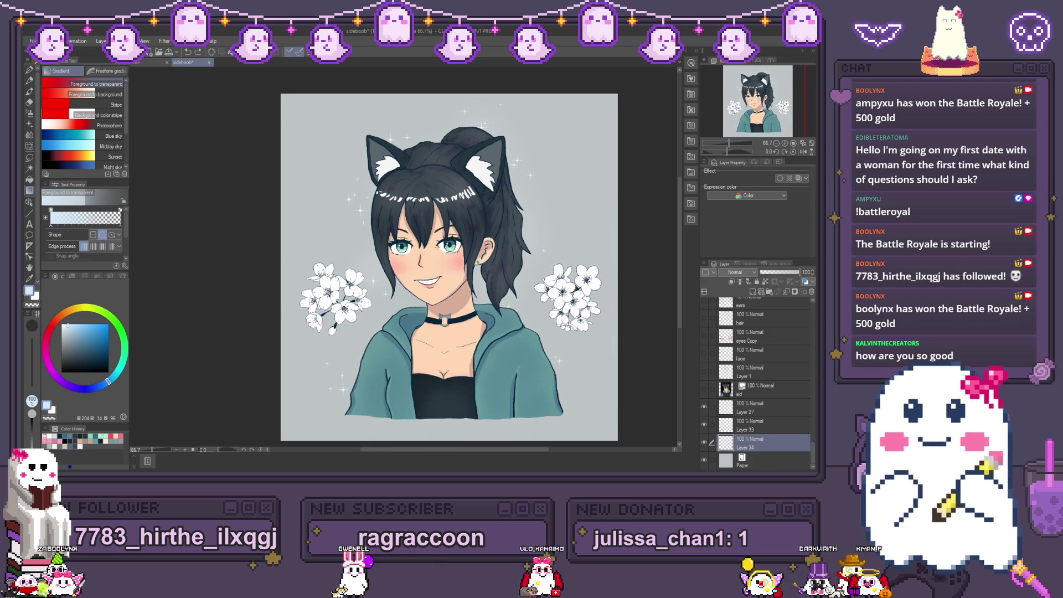
pyautogui.moveTo(431, 260); pyautogui.dragTo(236, 177)
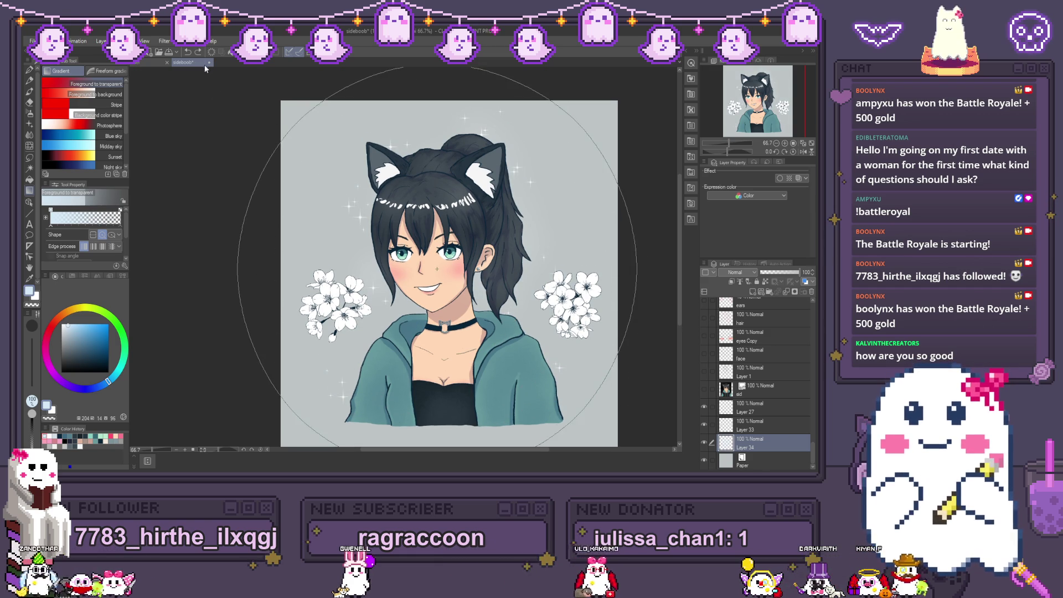
pyautogui.hotkey('ctrl', 'z')
pyautogui.scroll(-1, 275, 268)
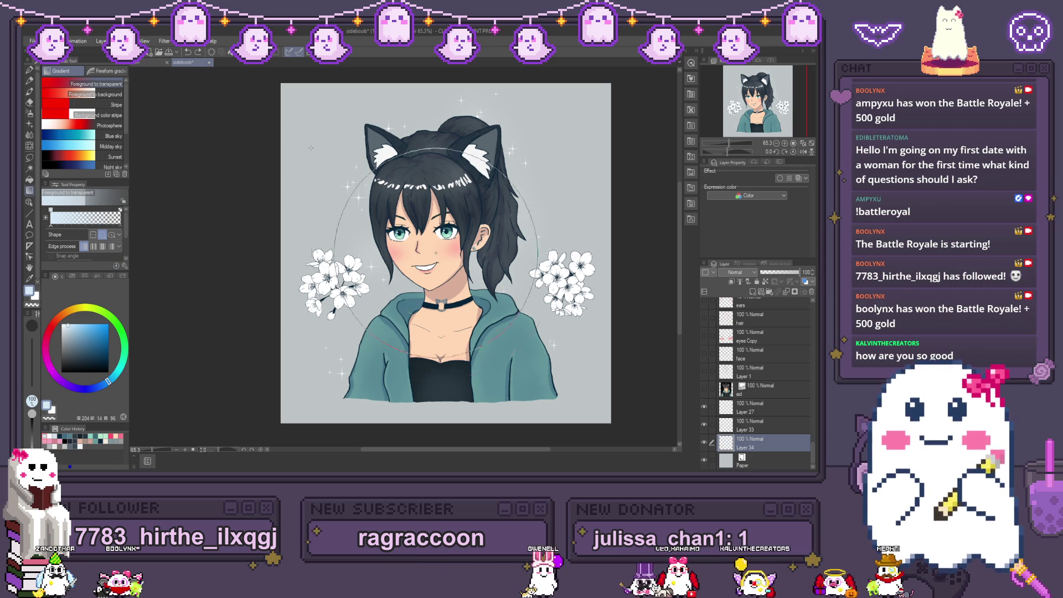
# Step: Zoom around the canvas and undo the earlier light blue background gradient
pyautogui.scroll(5, 311, 148)
pyautogui.scroll(-3, 408, 246)
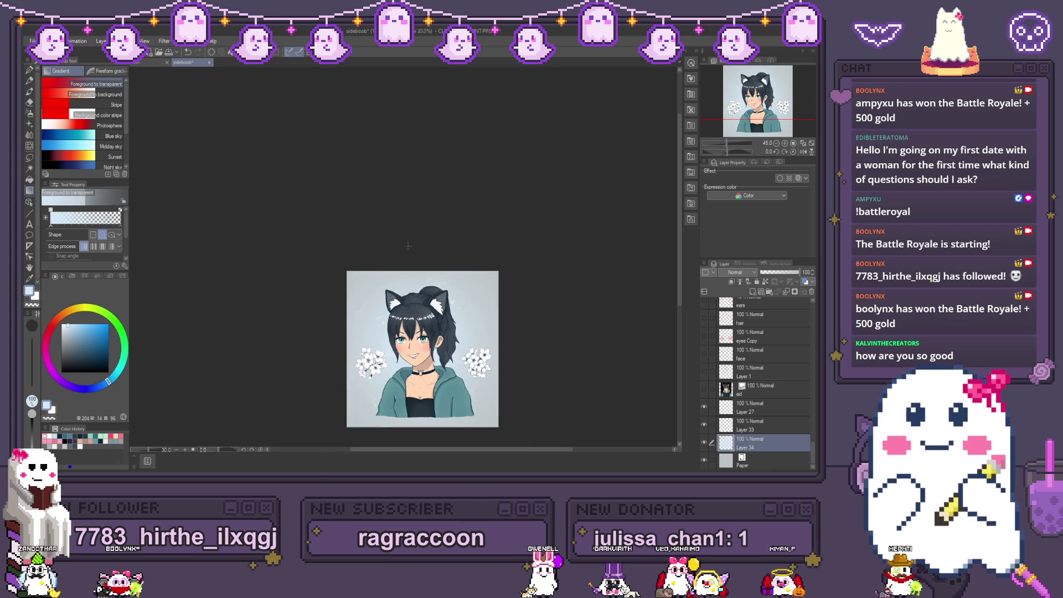
pyautogui.scroll(3, 408, 246)
pyautogui.scroll(-1, 296, 445)
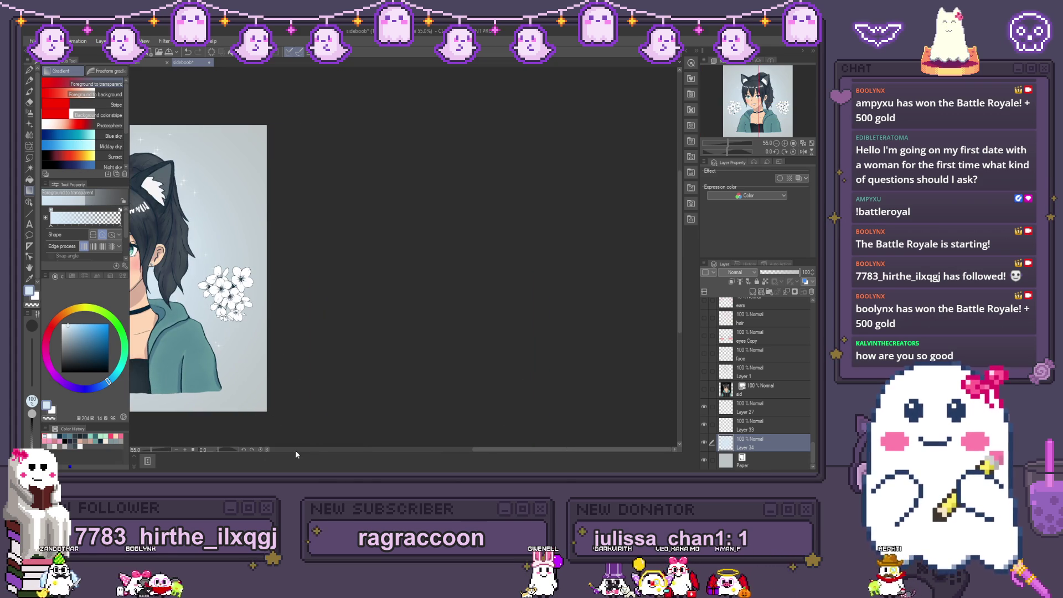
pyautogui.scroll(1, 296, 450)
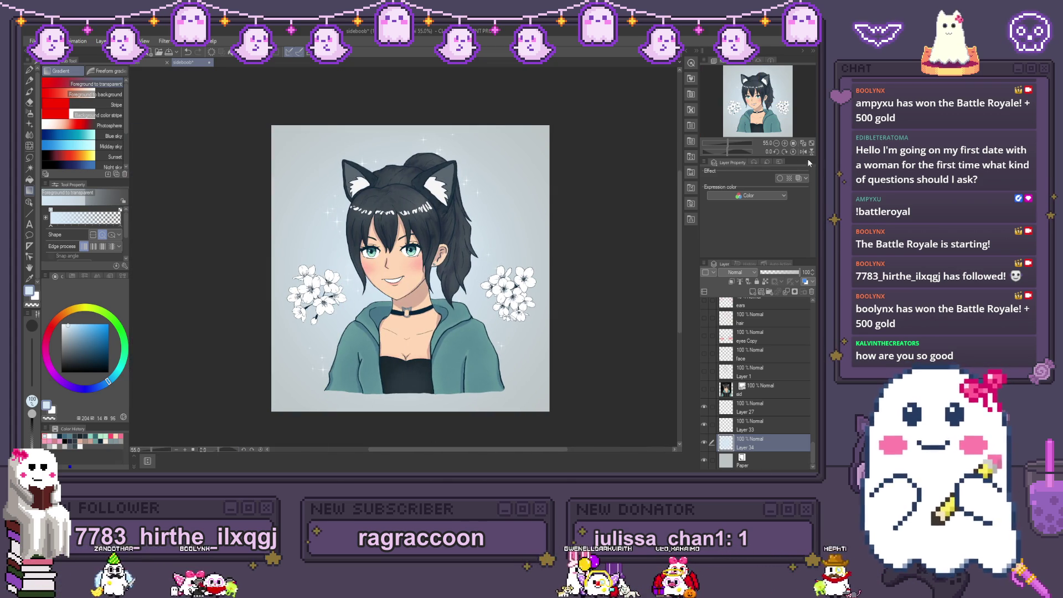
pyautogui.scroll(2, 260, 304)
pyautogui.scroll(-1, 261, 304)
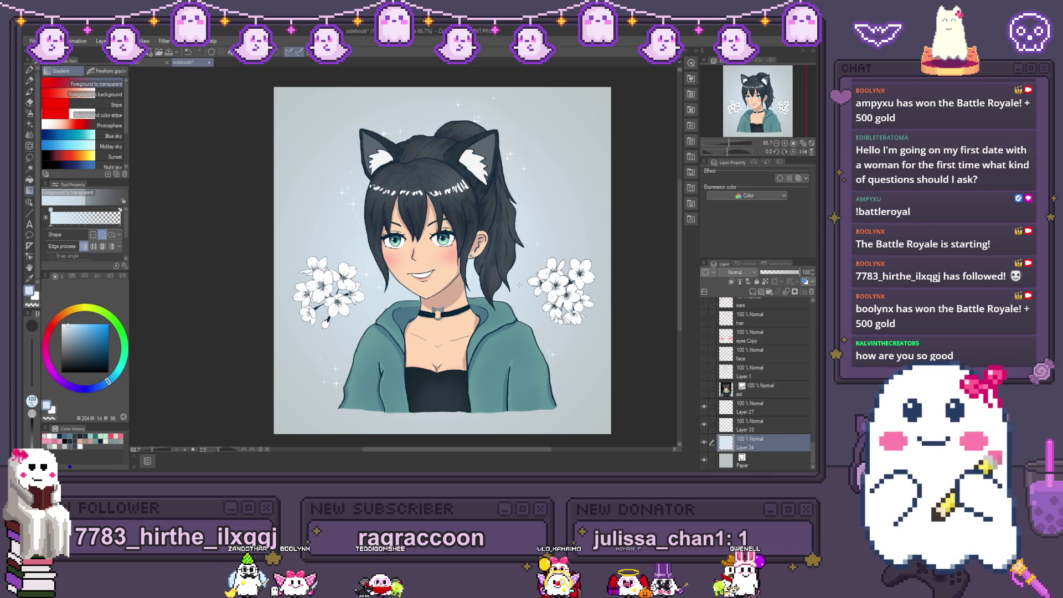
pyautogui.hotkey('ctrl', 'z')
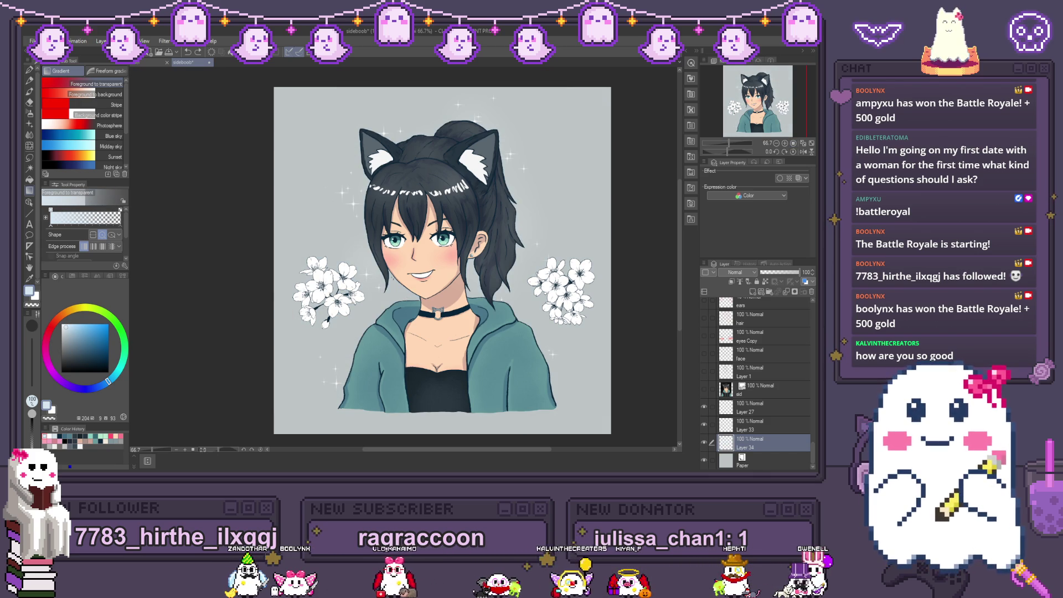
# Step: Drag a new soft pale radial glow on Layer 34 behind the girl
pyautogui.moveTo(279, 133)
pyautogui.mouseDown()
pyautogui.moveTo(413, 228)
pyautogui.moveTo(374, 161)
pyautogui.mouseUp()
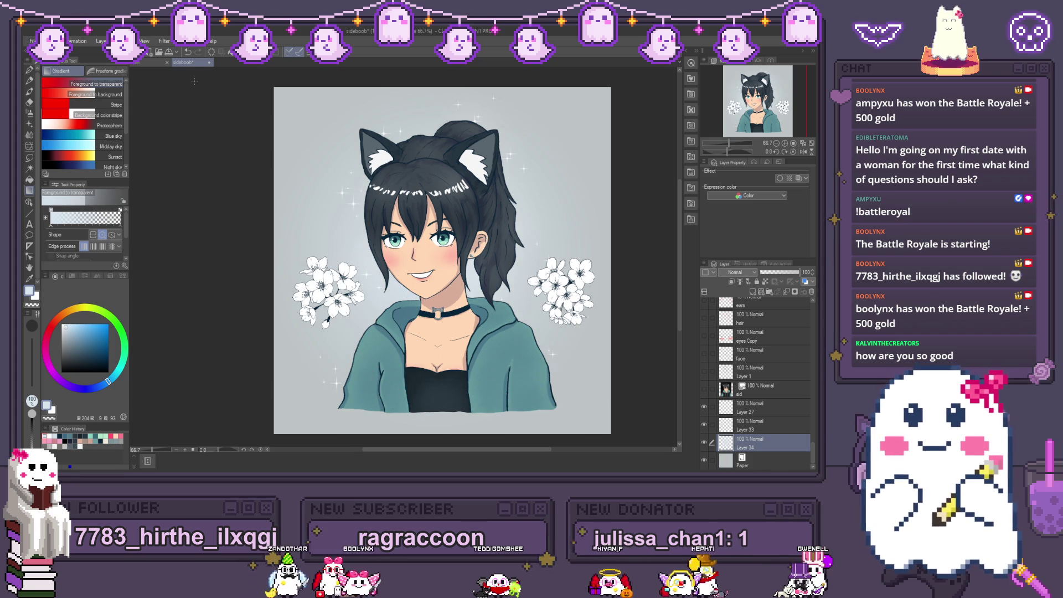
pyautogui.hotkey('ctrl', '-')
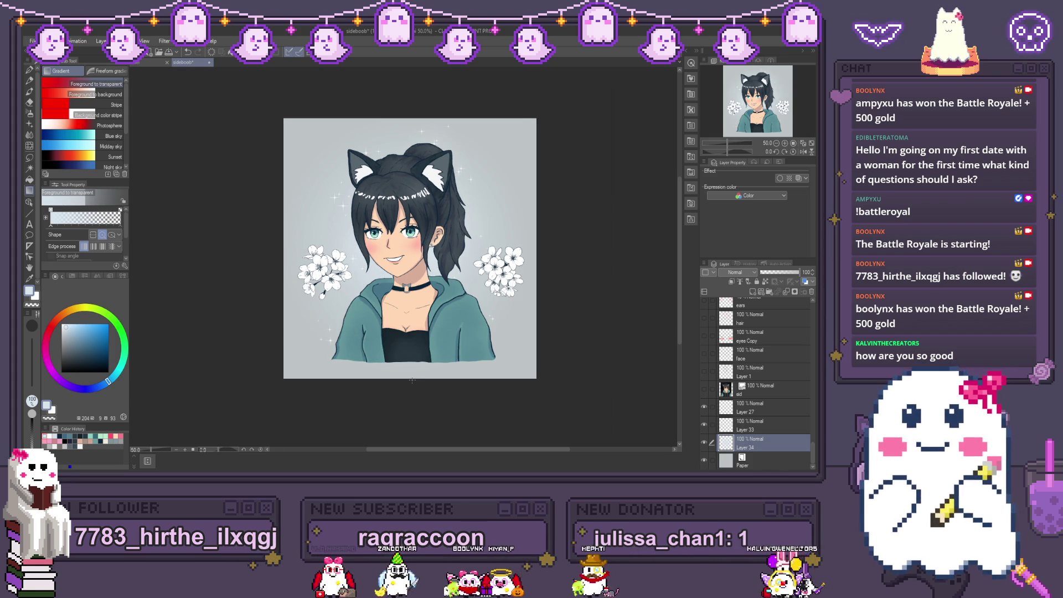
pyautogui.scroll(1, 412, 380)
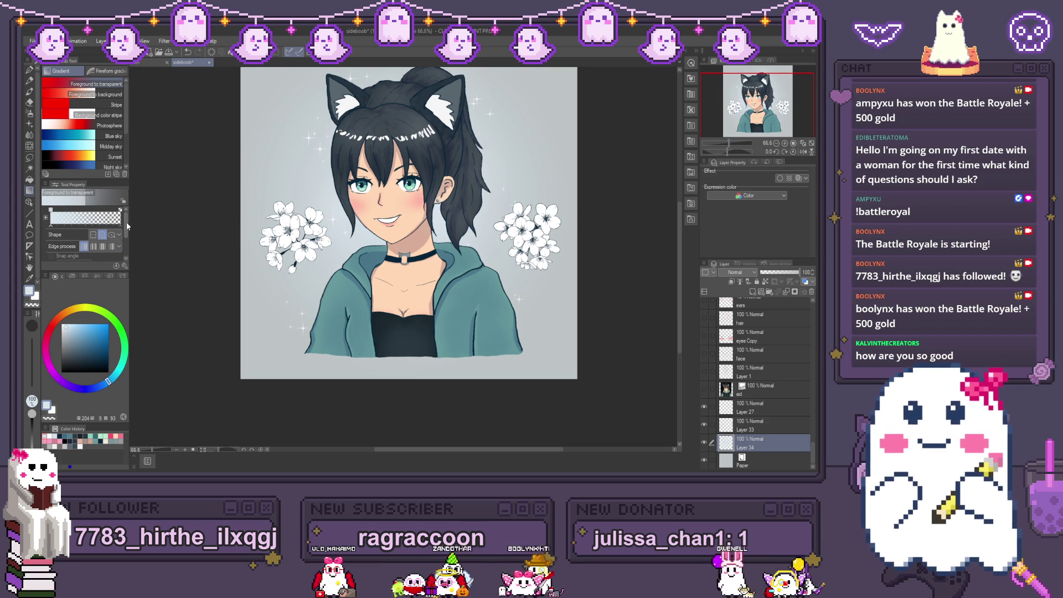
# Step: Undo the background glow and pick the Midday sky gradient preset
pyautogui.moveTo(127, 225); pyautogui.dragTo(126, 248)
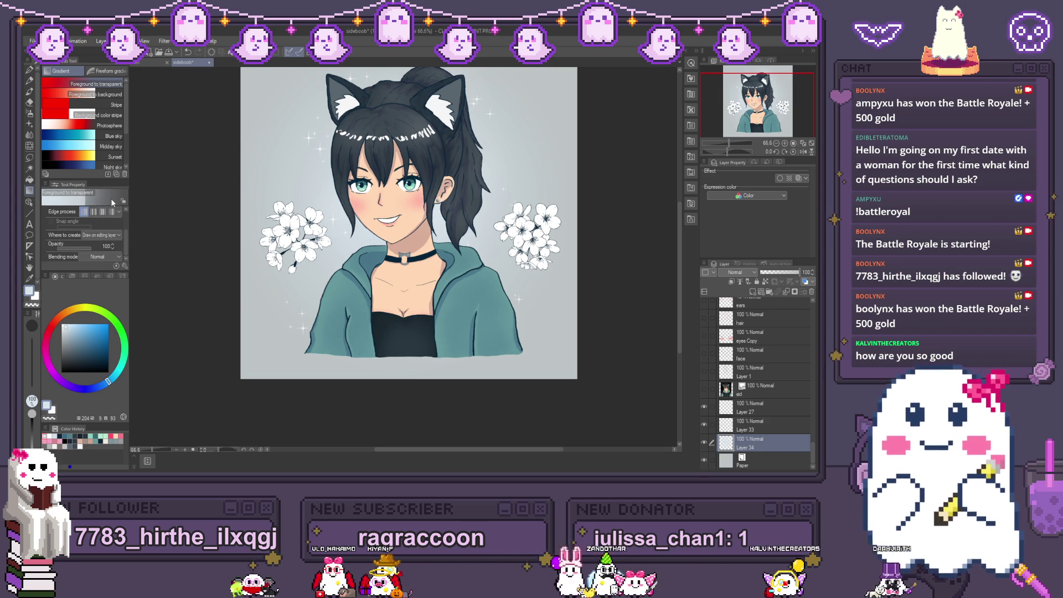
pyautogui.hotkey('ctrl', 'z')
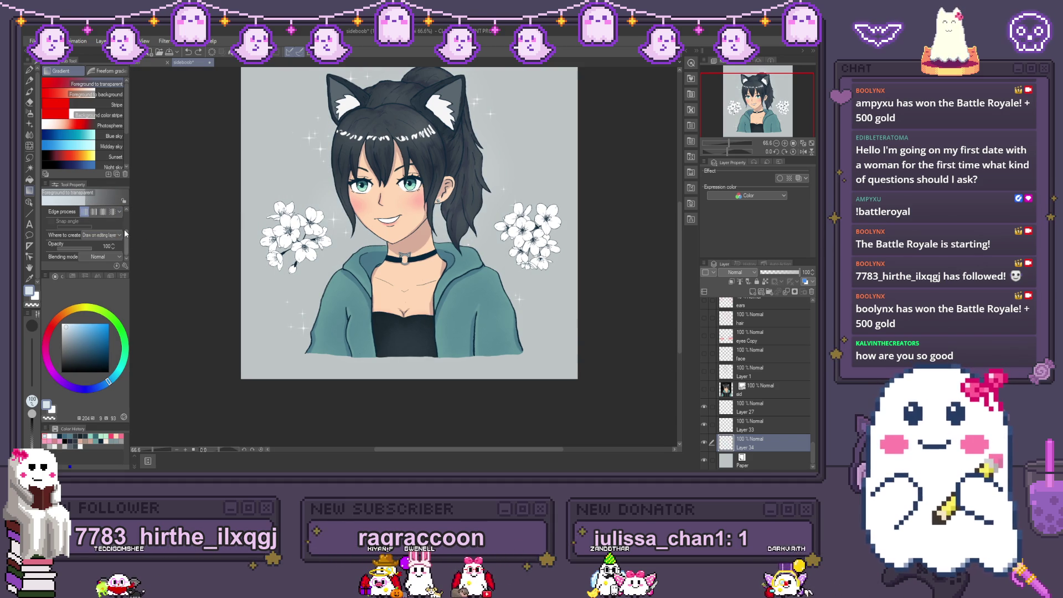
pyautogui.click(124, 202)
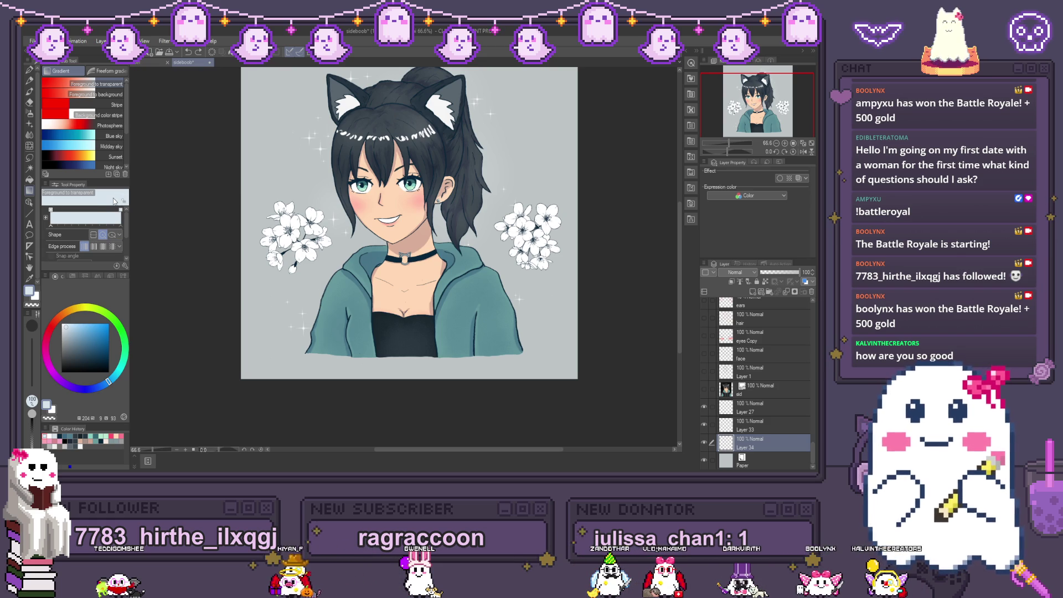
pyautogui.click(104, 98)
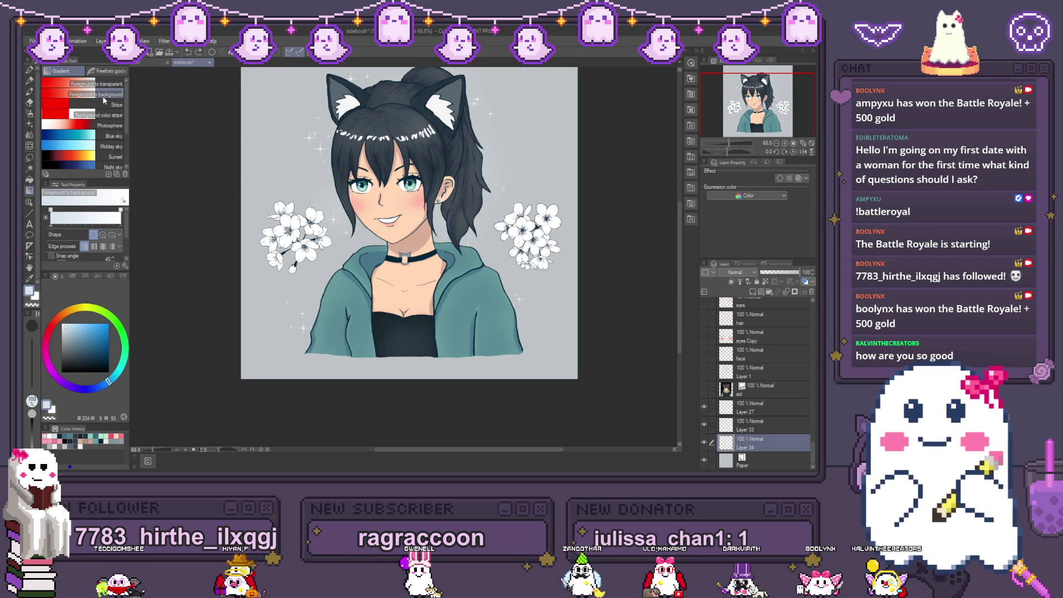
pyautogui.click(104, 137)
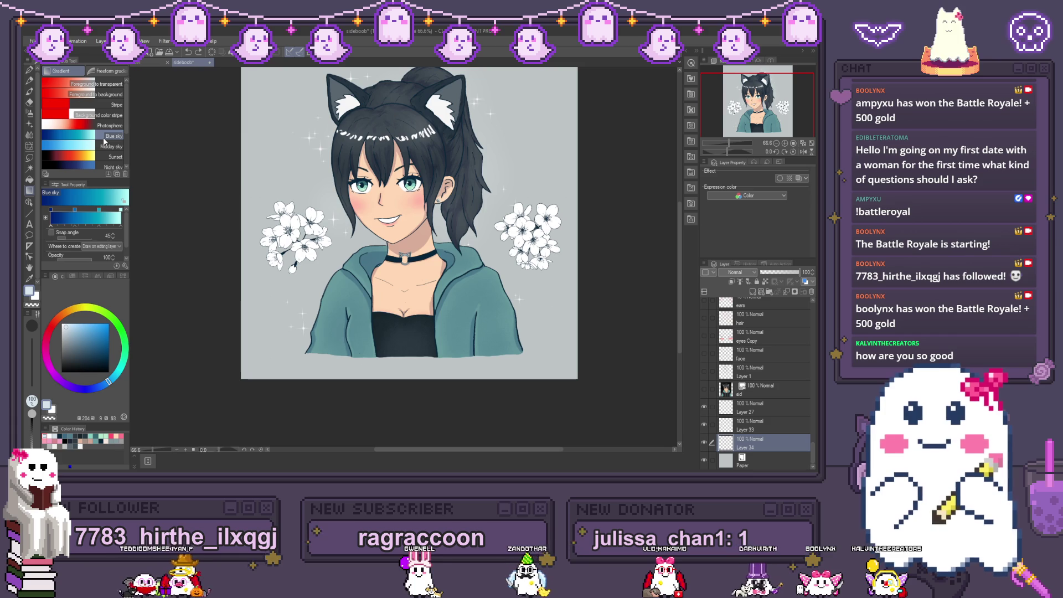
pyautogui.click(108, 146)
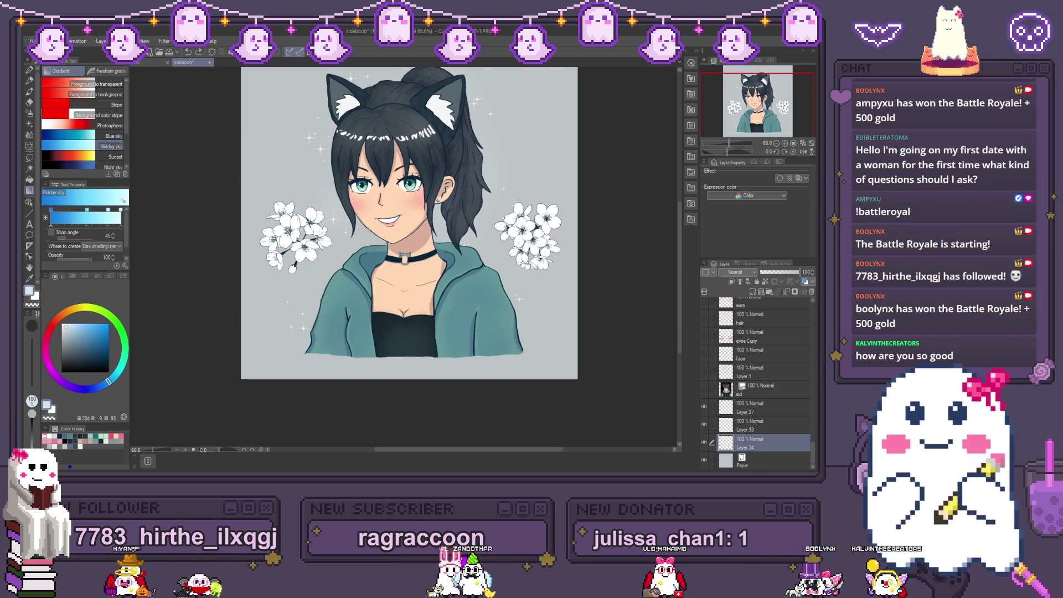
# Step: Try a Midday sky fill on the background, undo it, and restore Foreground to transparent
pyautogui.moveTo(410, 232); pyautogui.dragTo(260, 83)
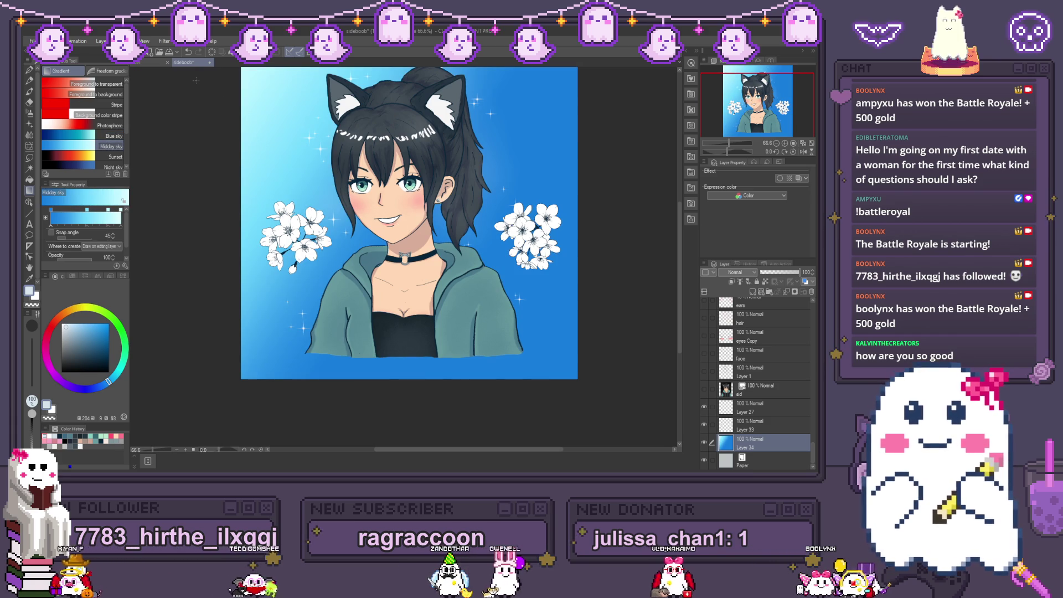
pyautogui.hotkey('ctrl', 'z')
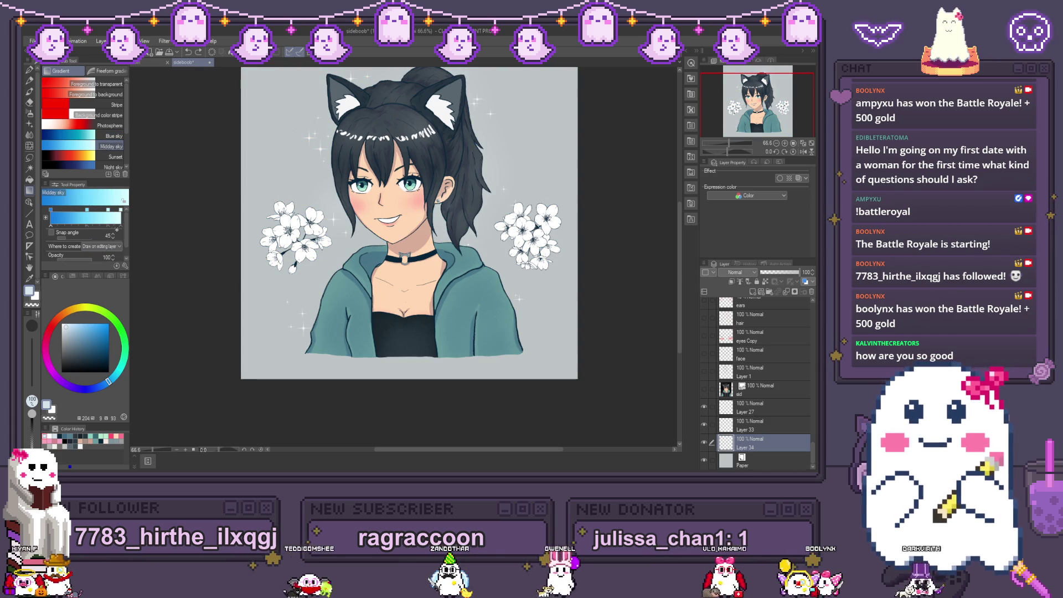
pyautogui.click(96, 84)
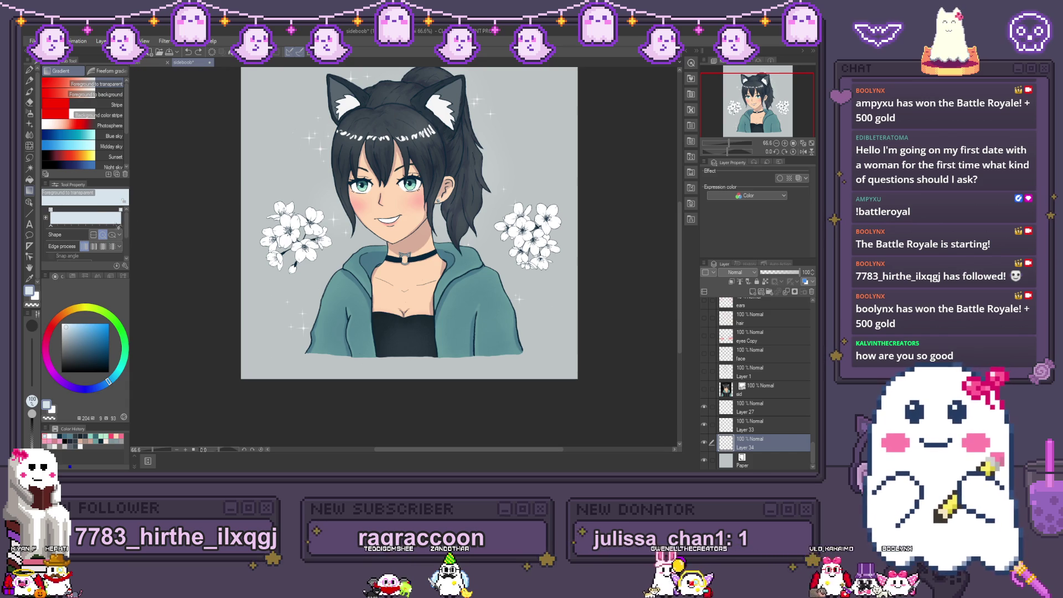
pyautogui.hotkey('ctrl', 'z')
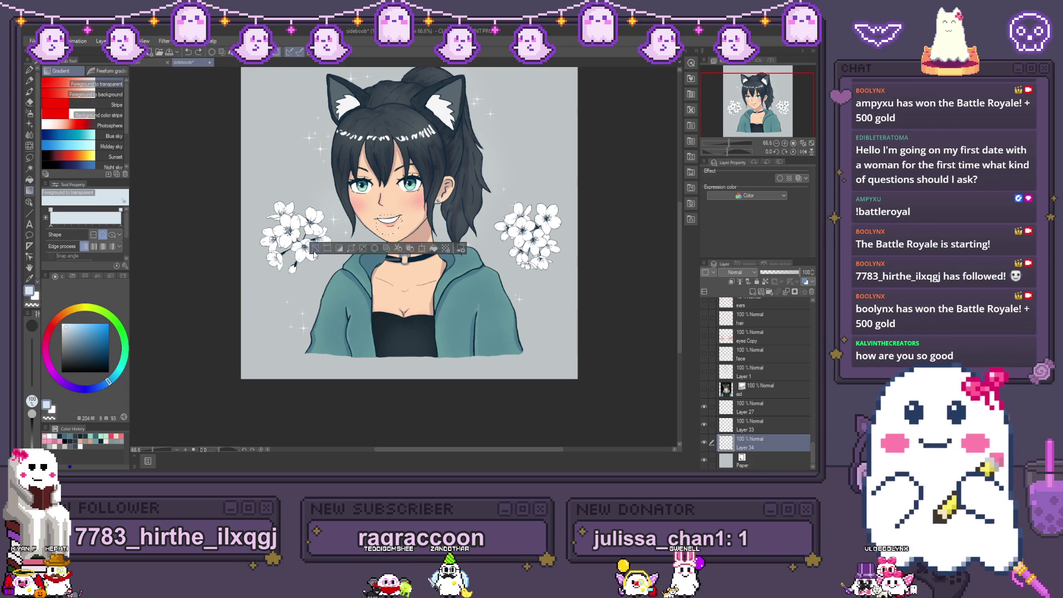
# Step: Bring back the wider smile with Ctrl+Y and zoom to review the portrait
pyautogui.hotkey('ctrl', 'y')
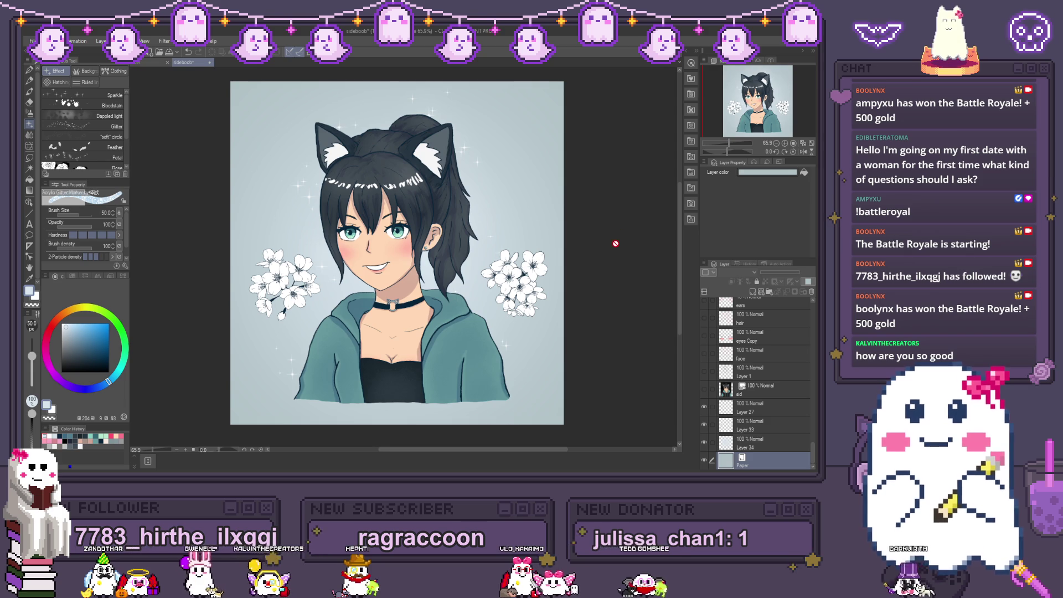
pyautogui.scroll(-1, 613, 248)
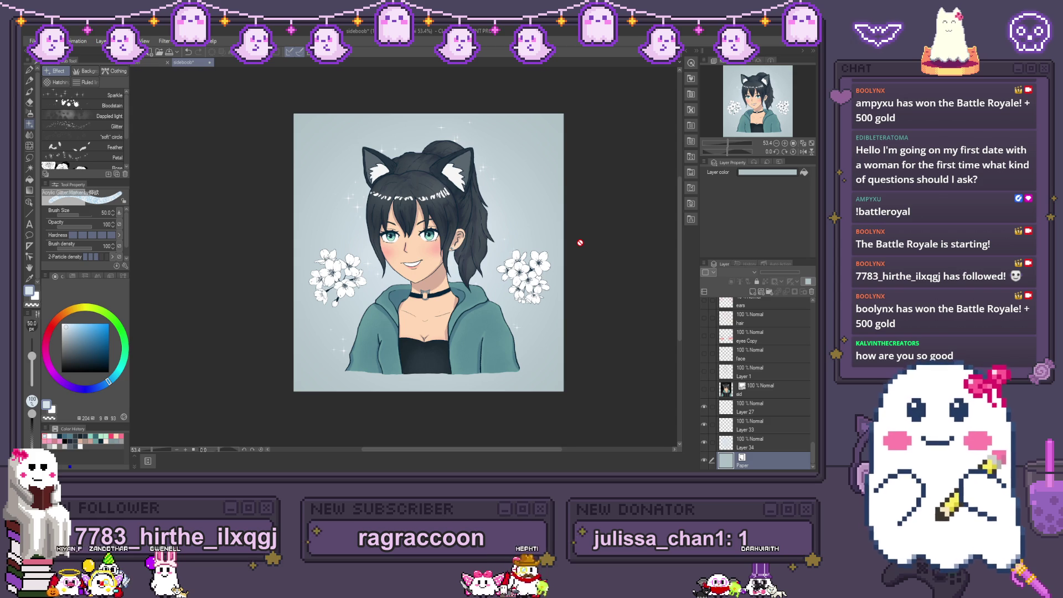
pyautogui.scroll(1, 580, 242)
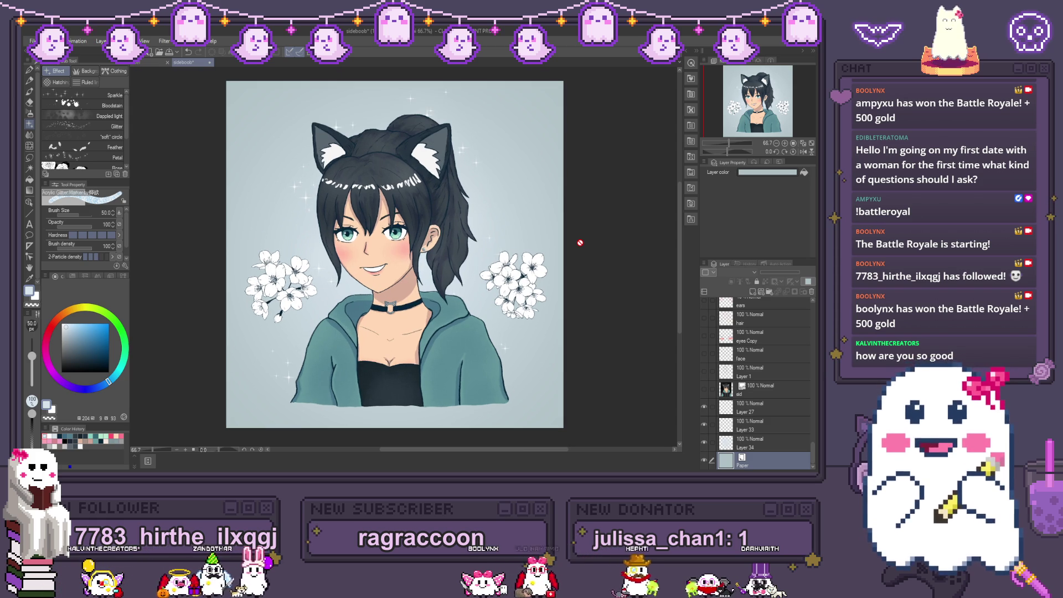
pyautogui.scroll(2, 593, 260)
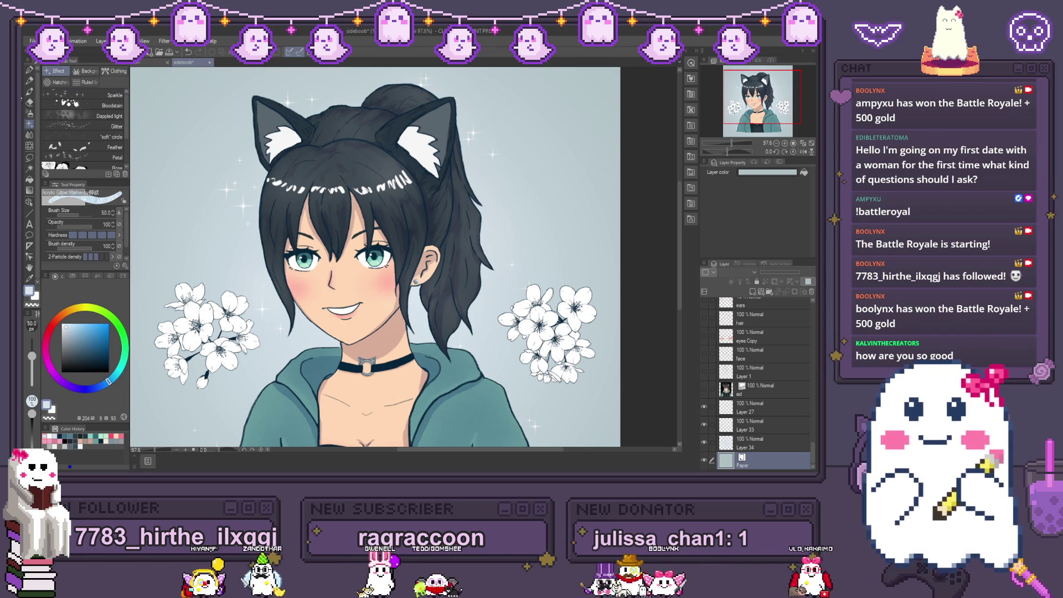
# Step: Pick the Mechanical pencil and add a new raster layer above Layer 14
pyautogui.click(31, 92)
pyautogui.click(29, 81)
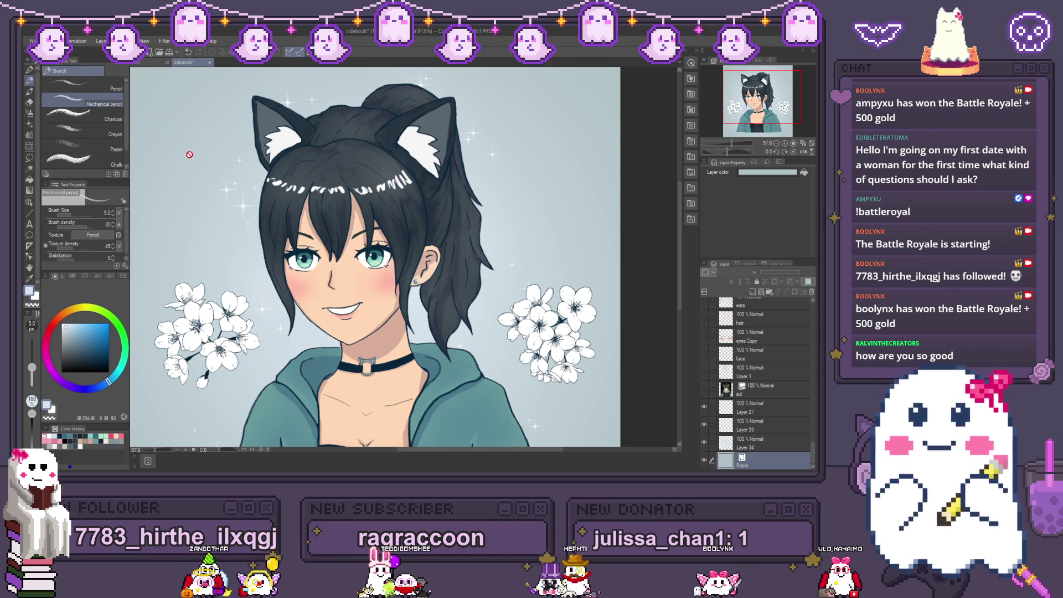
pyautogui.keyDown('ctrl'); pyautogui.keyDown('shift'); pyautogui.click(286, 140); pyautogui.keyUp('shift'); pyautogui.keyUp('ctrl')
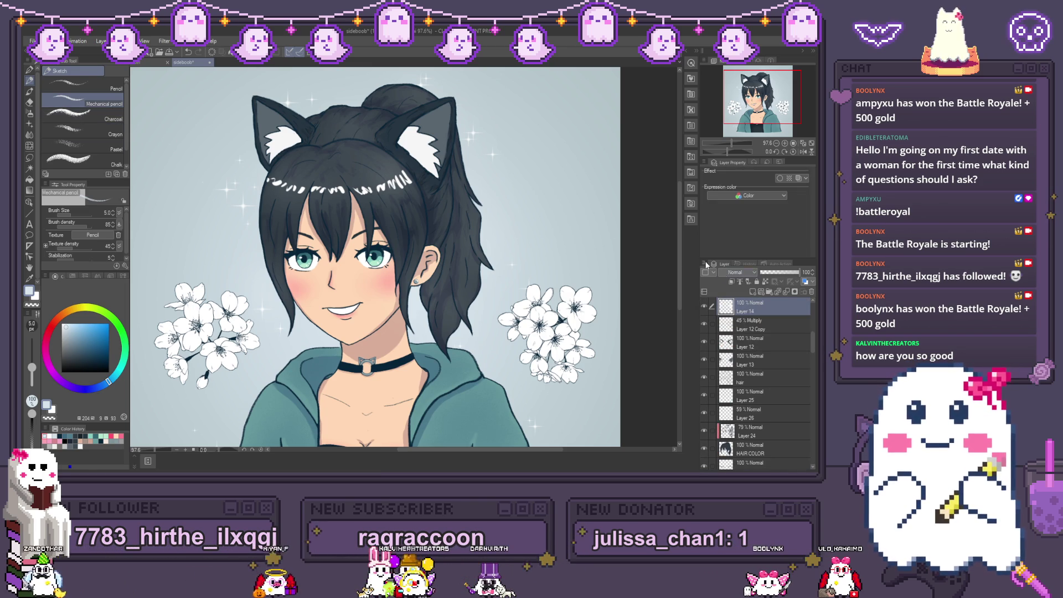
pyautogui.click(754, 293)
pyautogui.scroll(4, 155, 121)
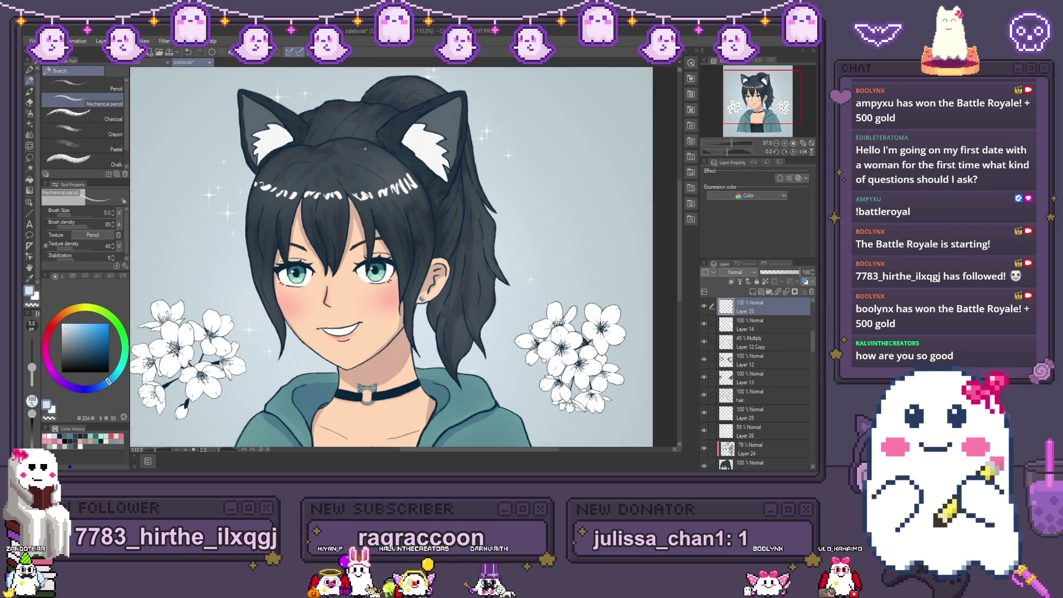
# Step: Try the Soft eraser, then return to the Mechanical pencil
pyautogui.click(30, 103)
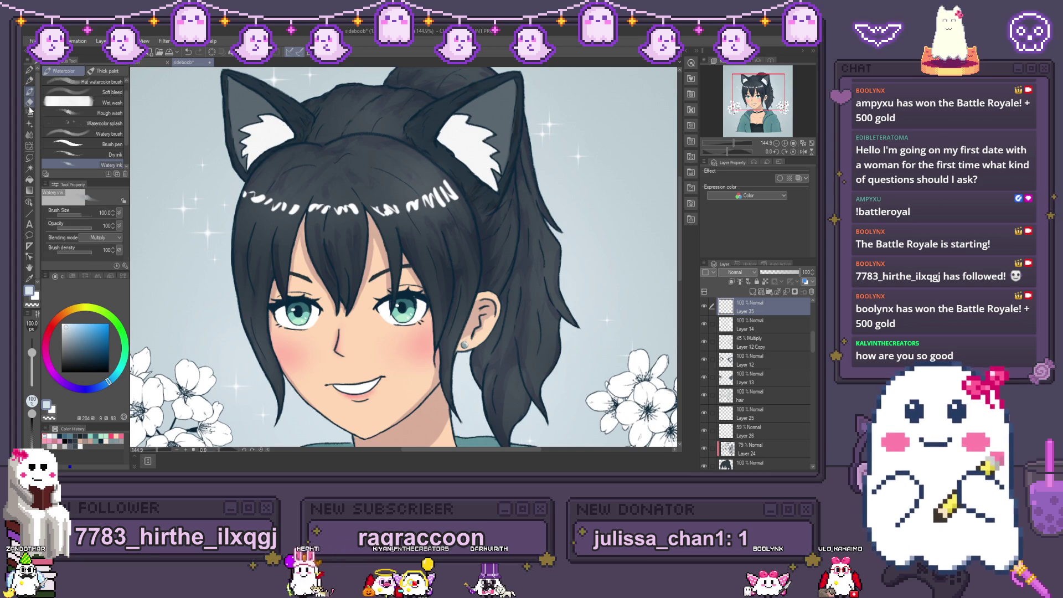
pyautogui.click(30, 105)
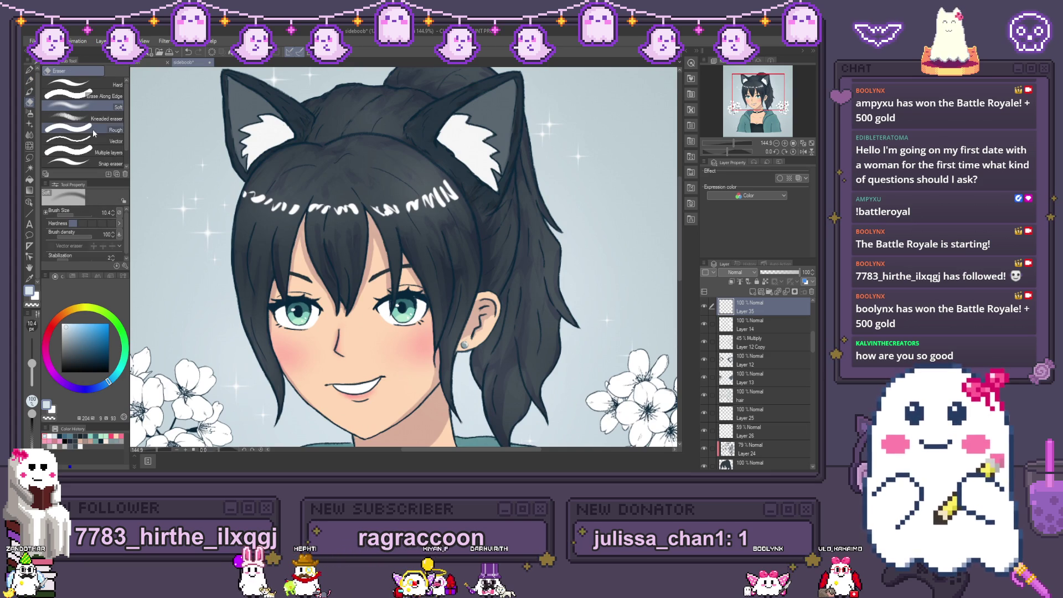
pyautogui.scroll(-1, 96, 139)
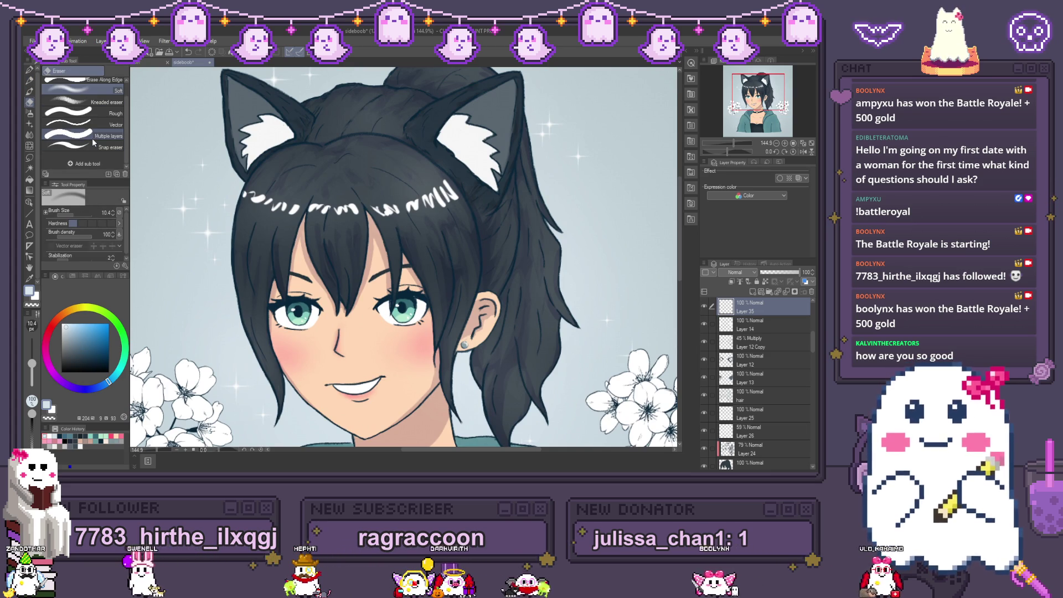
pyautogui.click(30, 71)
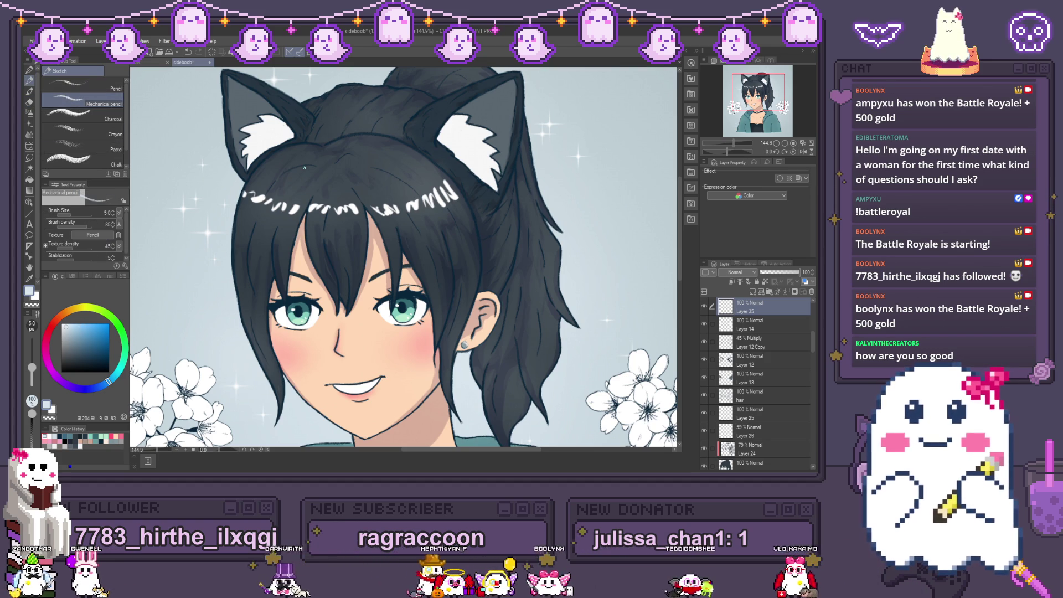
pyautogui.press('e')
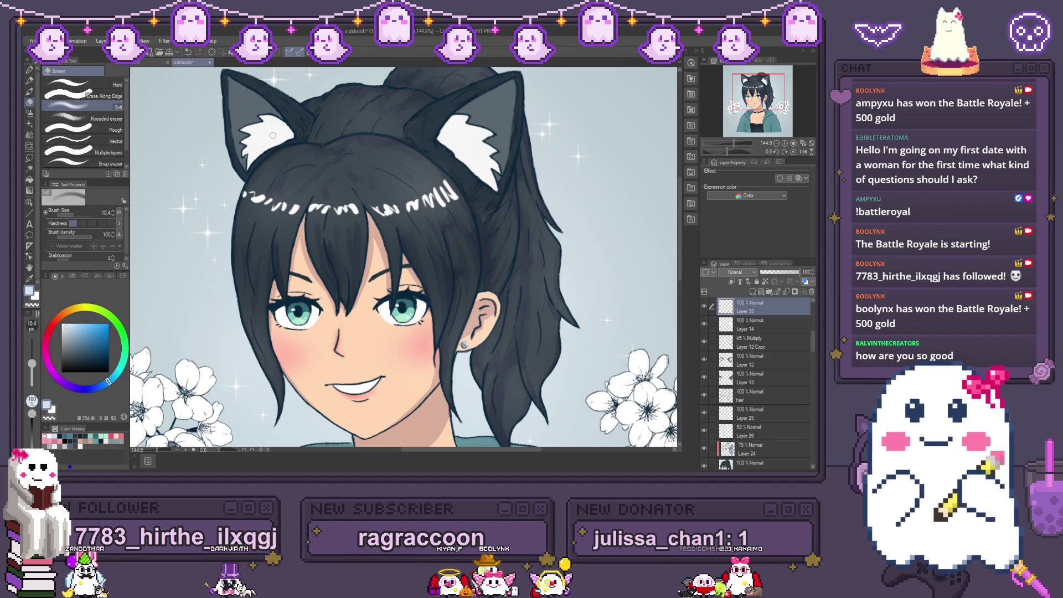
pyautogui.press('p')
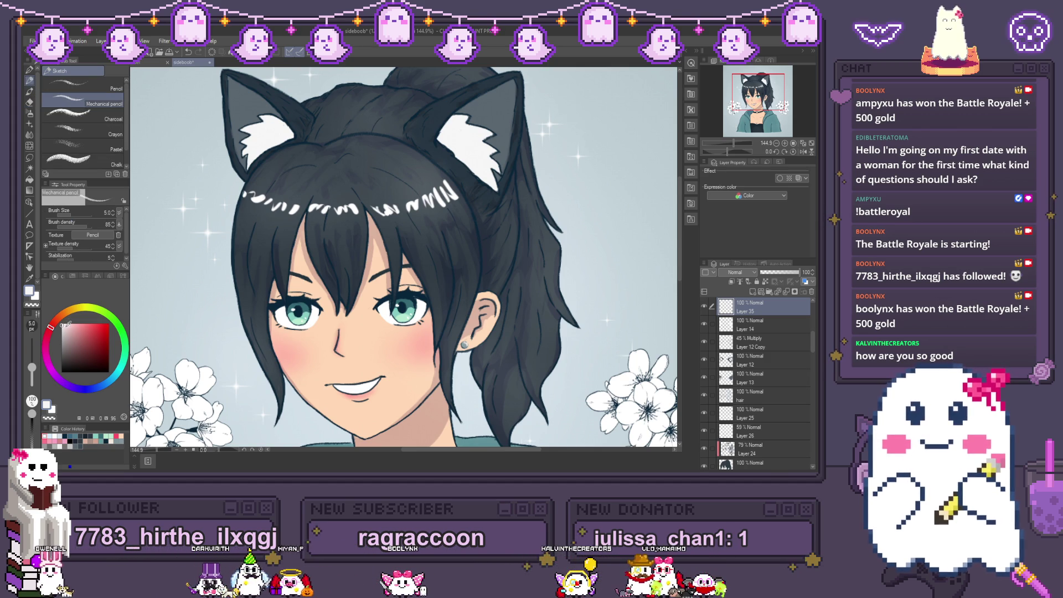
# Step: Choose a slightly greyed, almost-white pale blue as the drawing colour
pyautogui.click(107, 382)
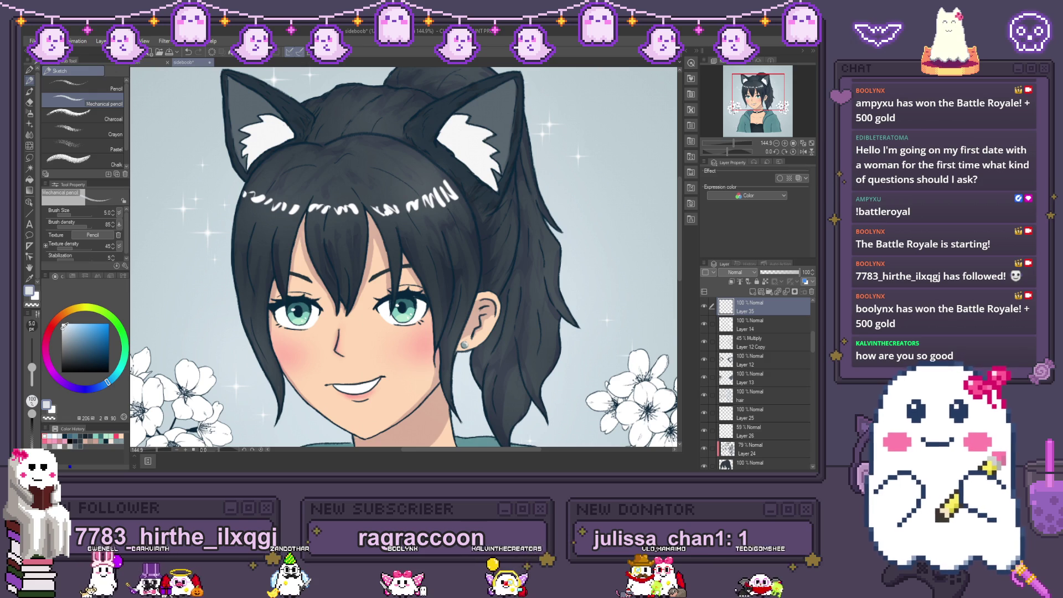
pyautogui.keyDown('alt'); pyautogui.click(265, 123); pyautogui.keyUp('alt')
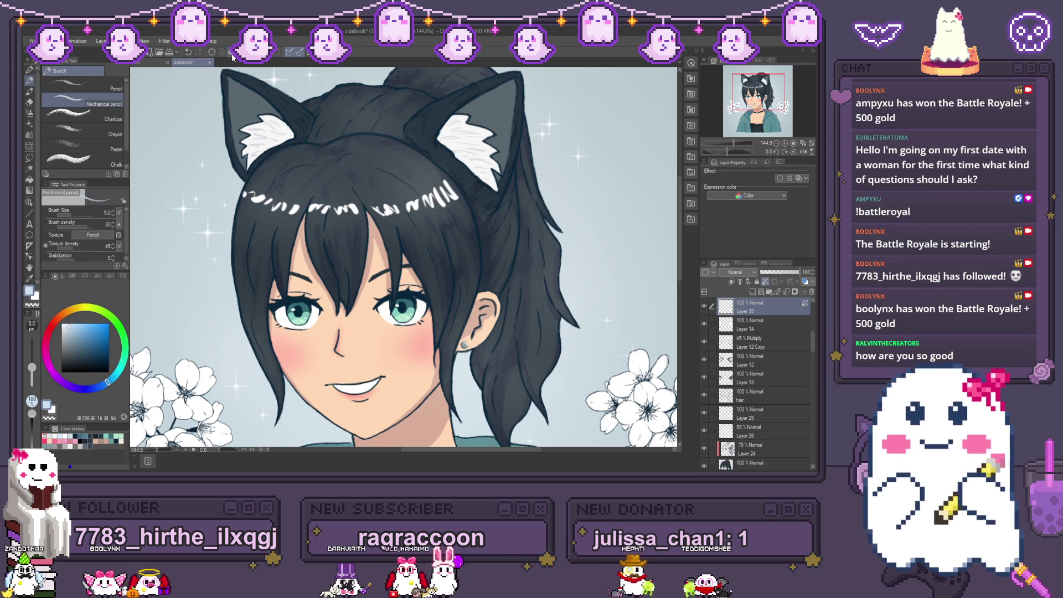
pyautogui.click(65, 328)
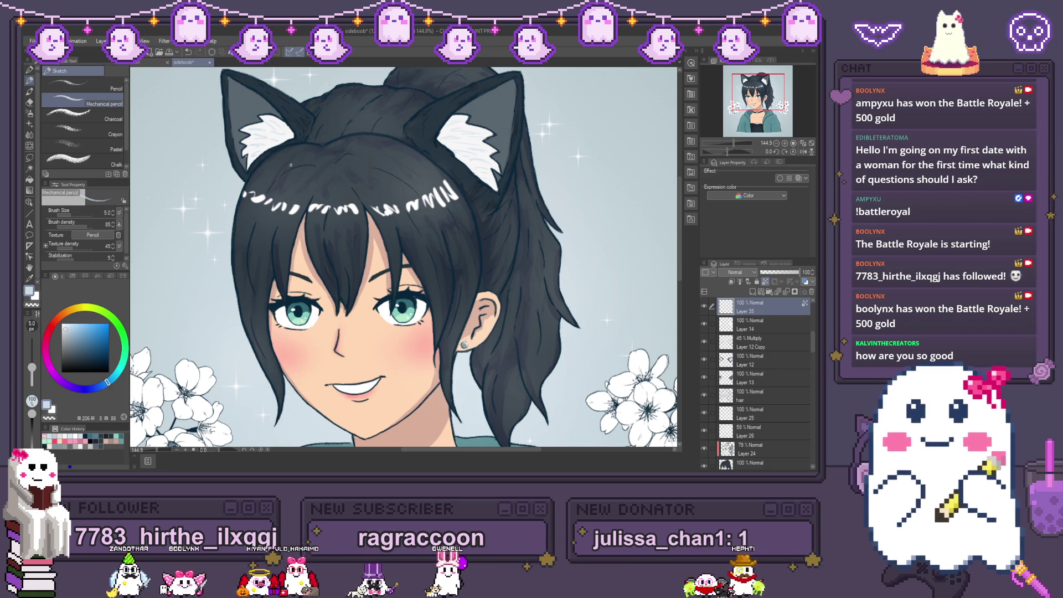
pyautogui.scroll(-2, 327, 232)
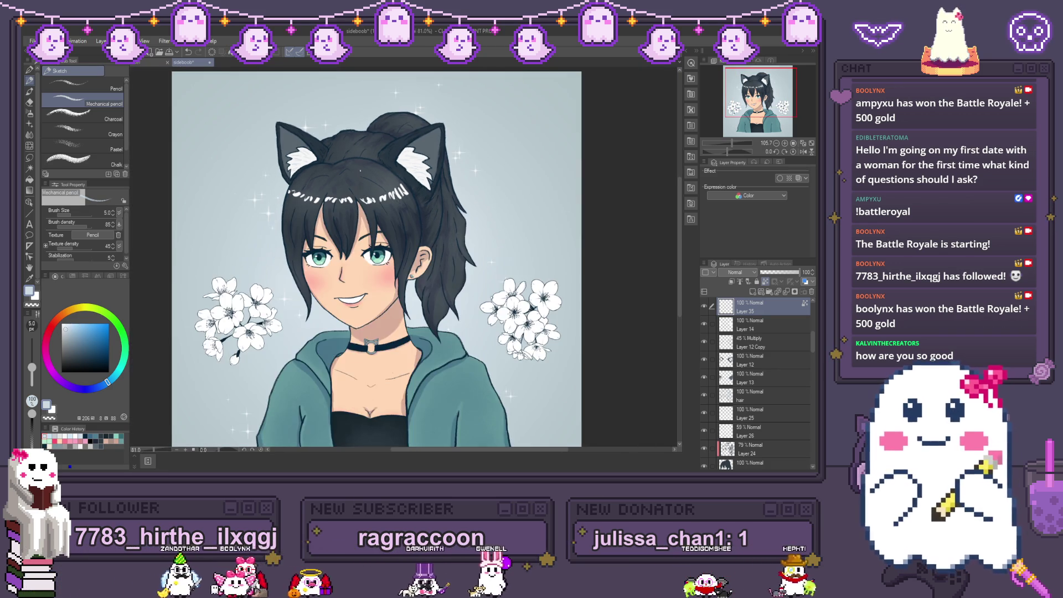
pyautogui.scroll(2, 280, 268)
pyautogui.click(29, 105)
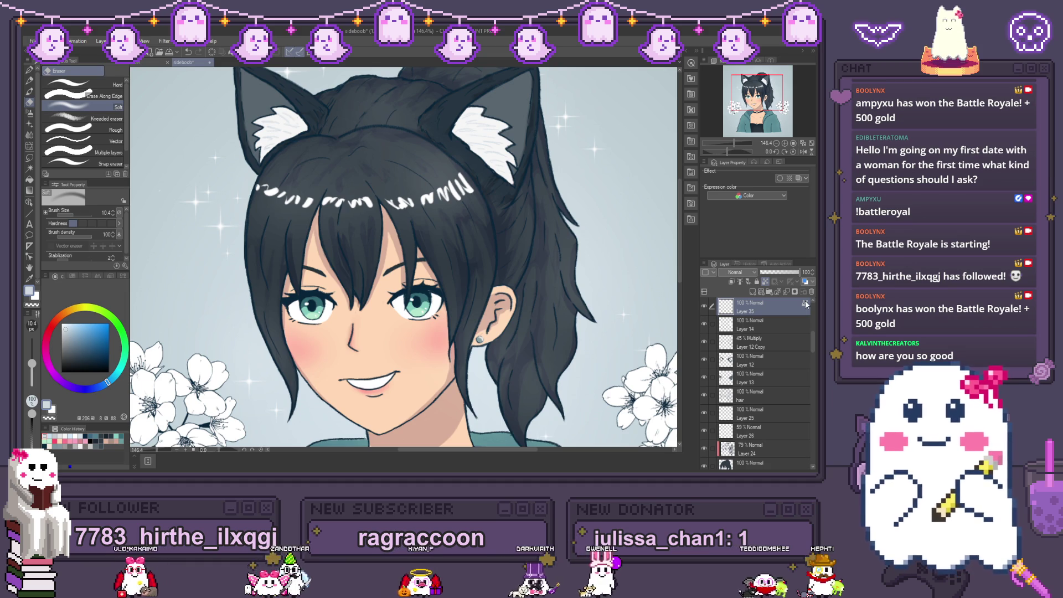
pyautogui.click(757, 282)
pyautogui.click(765, 282)
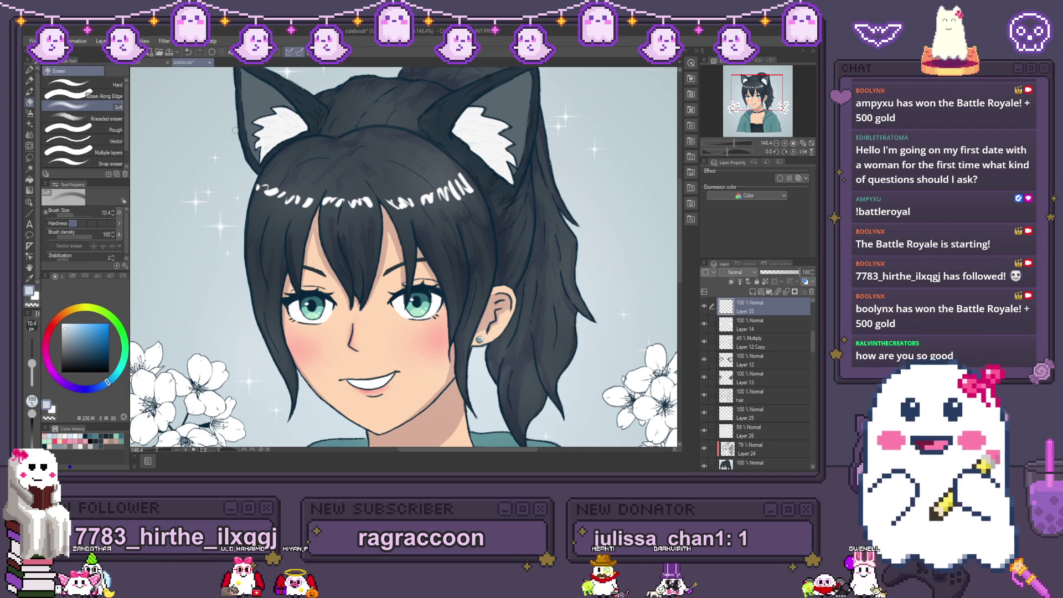
pyautogui.scroll(-2, 236, 130)
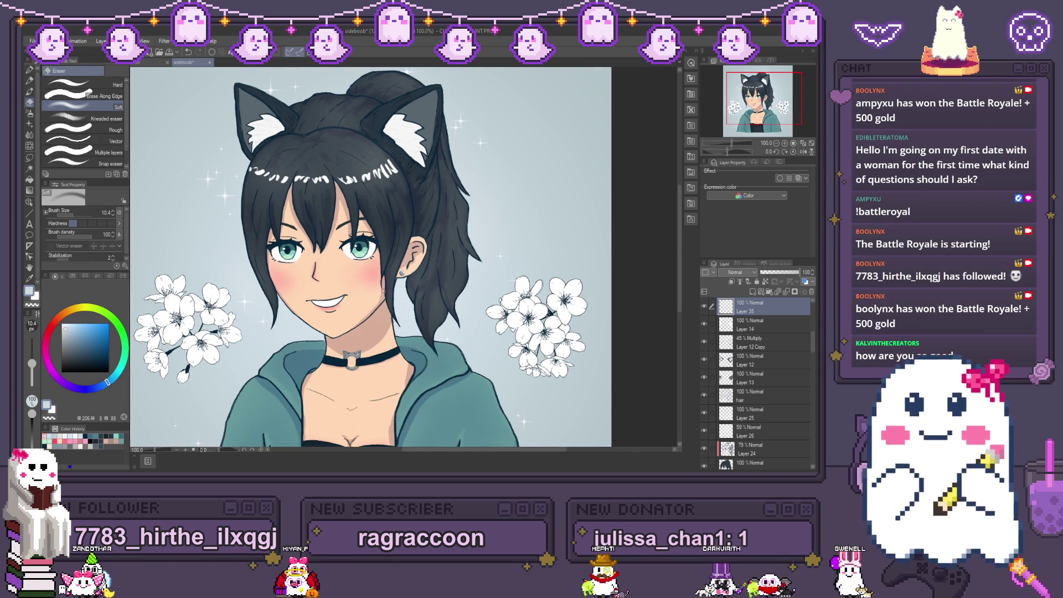
pyautogui.scroll(-1, 409, 174)
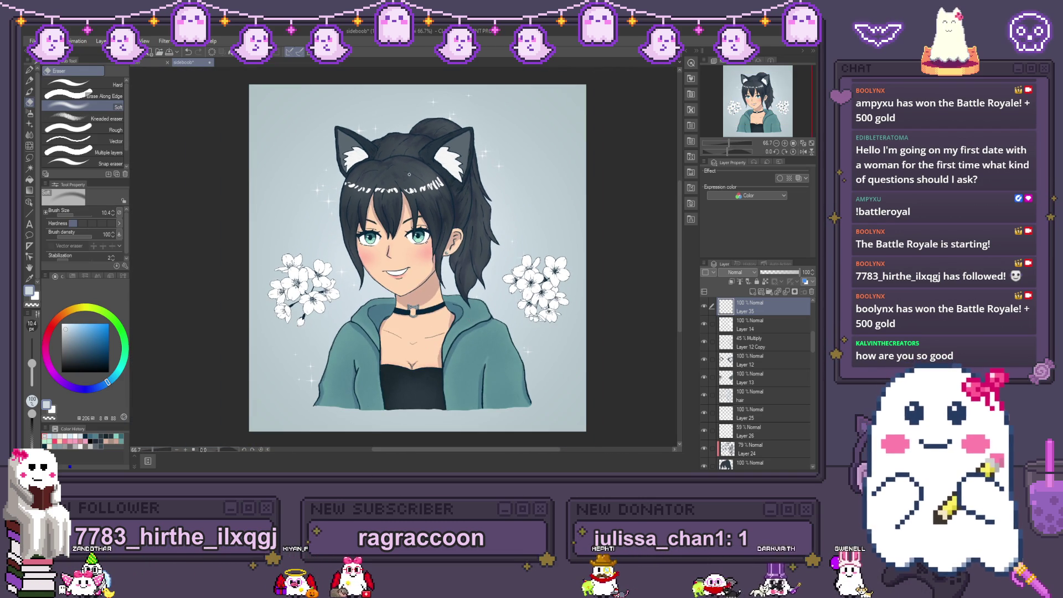
pyautogui.scroll(1, 514, 338)
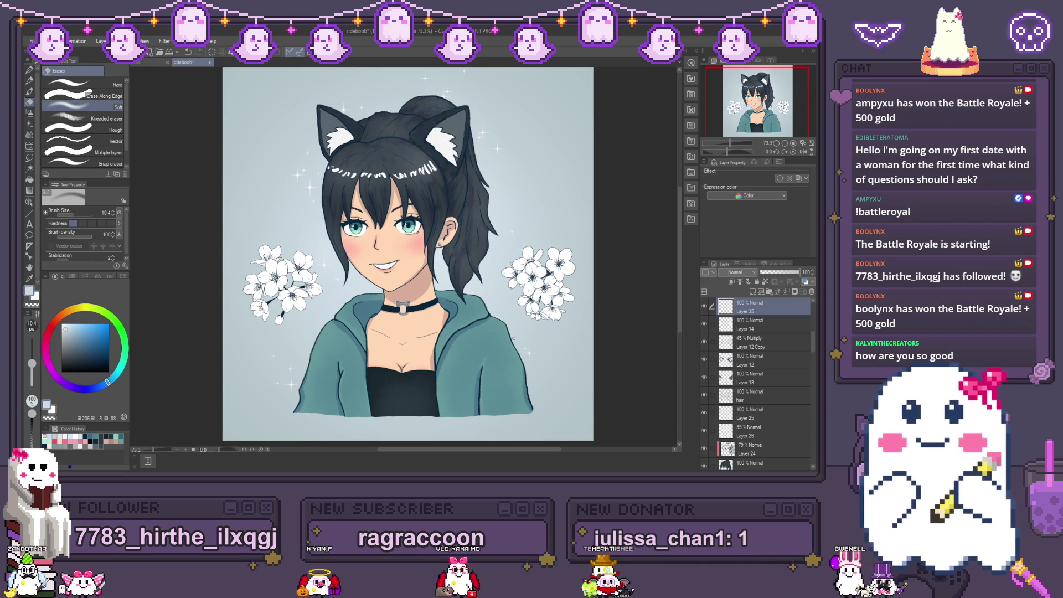
pyautogui.scroll(2, 440, 264)
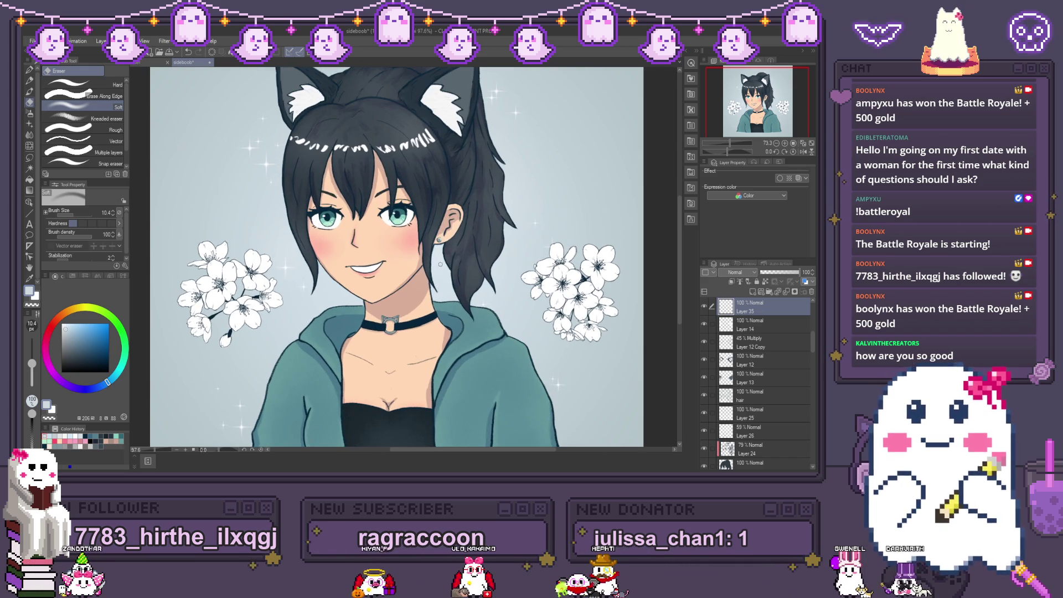
pyautogui.scroll(-1, 456, 228)
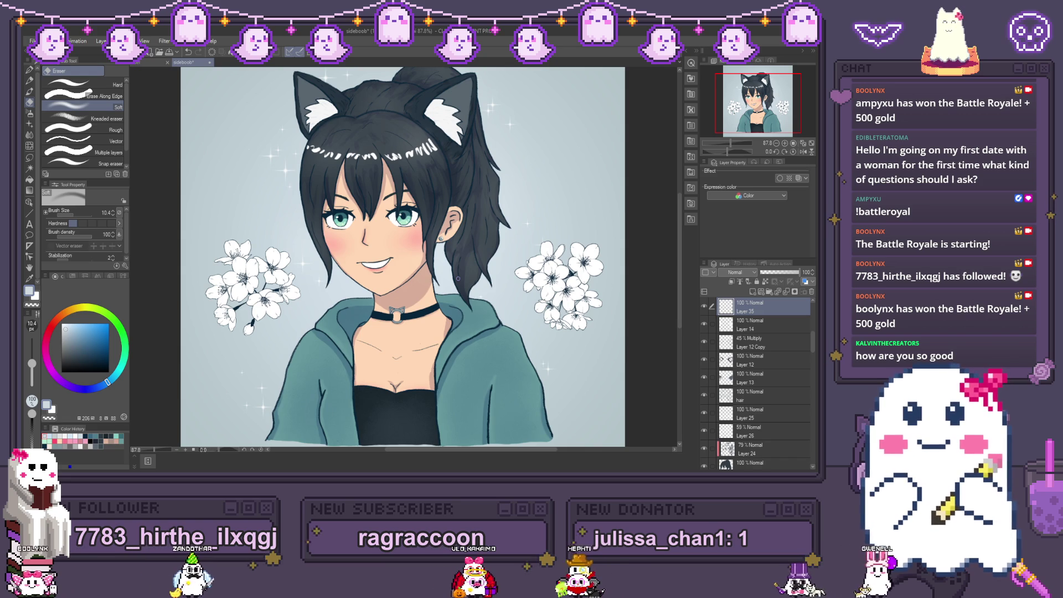
pyautogui.scroll(4, 343, 205)
pyautogui.scroll(-3, 758, 383)
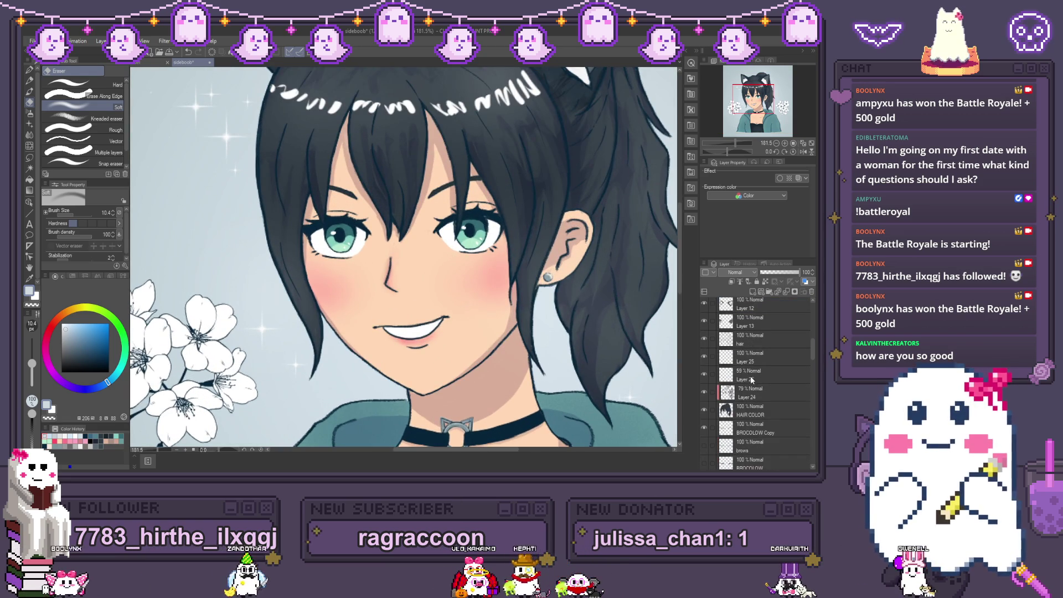
pyautogui.scroll(-1, 758, 402)
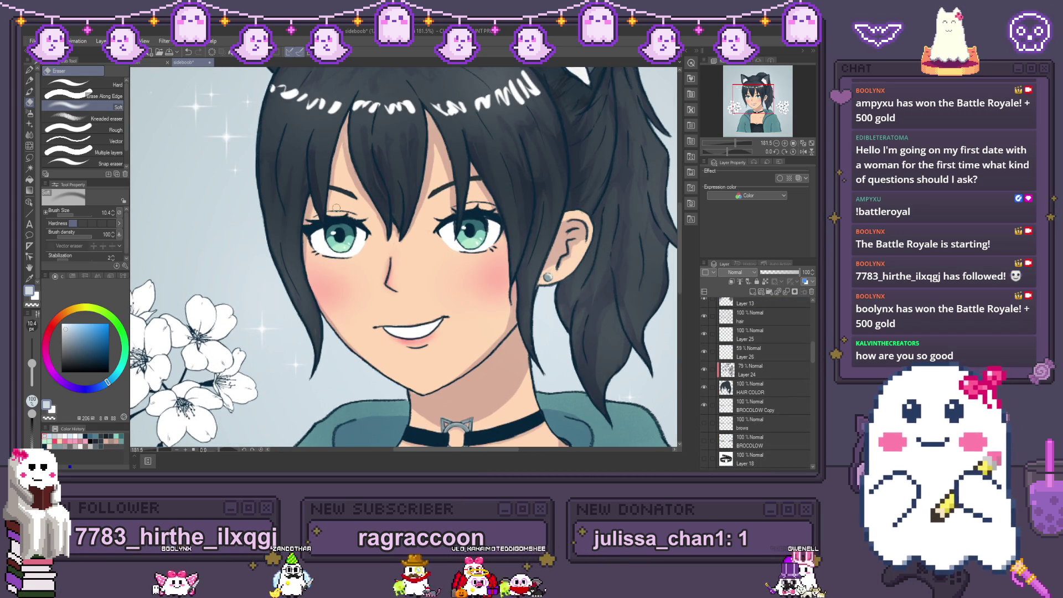
# Step: Select Layer 28 above SKINCOLOR and pick a bright pink drawing colour
pyautogui.keyDown('ctrl'); pyautogui.click(343, 277); pyautogui.keyUp('ctrl')
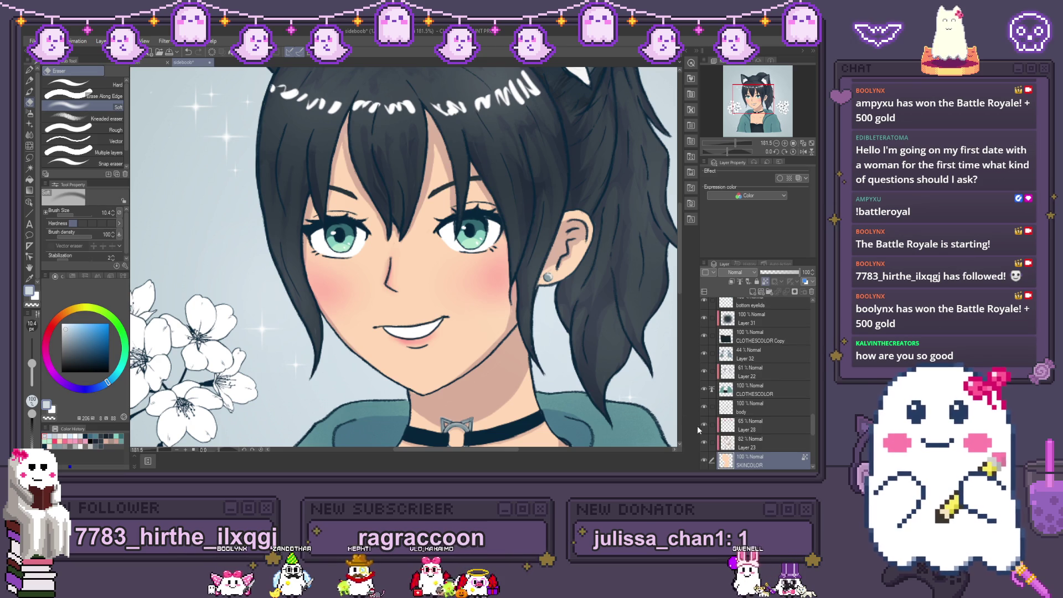
pyautogui.click(758, 427)
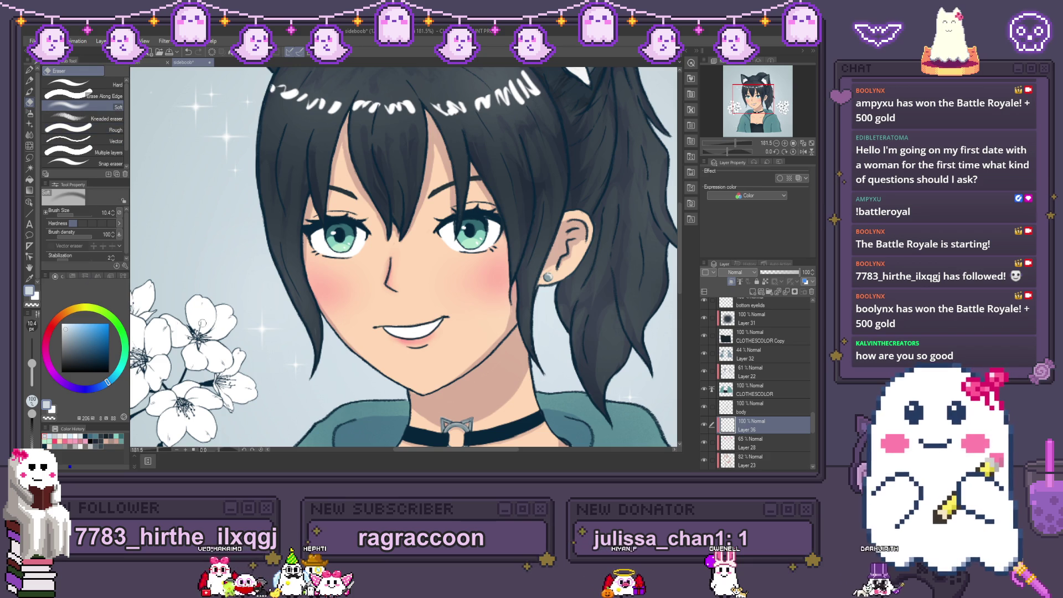
pyautogui.click(59, 436)
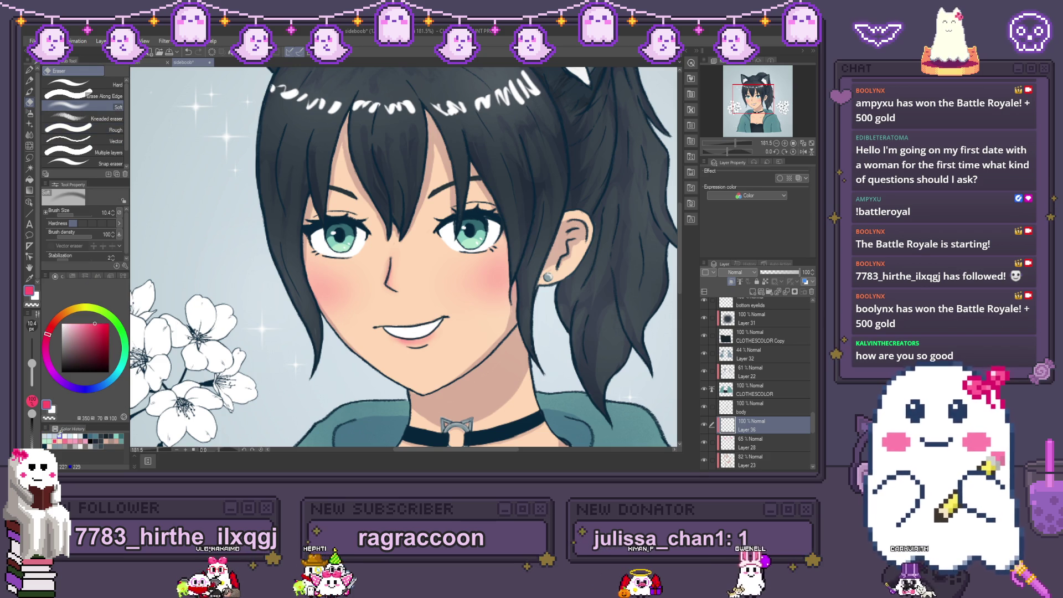
# Step: Set the Soft airbrush to size 12.5, delete Layer 36, and tint above the left eyelid pink
pyautogui.click(29, 94)
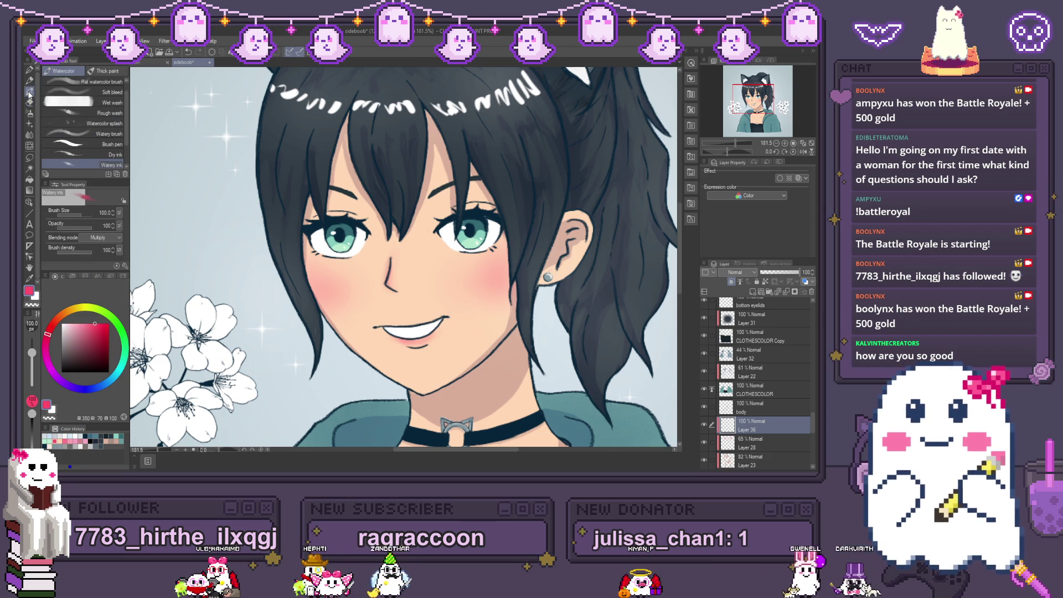
pyautogui.click(27, 113)
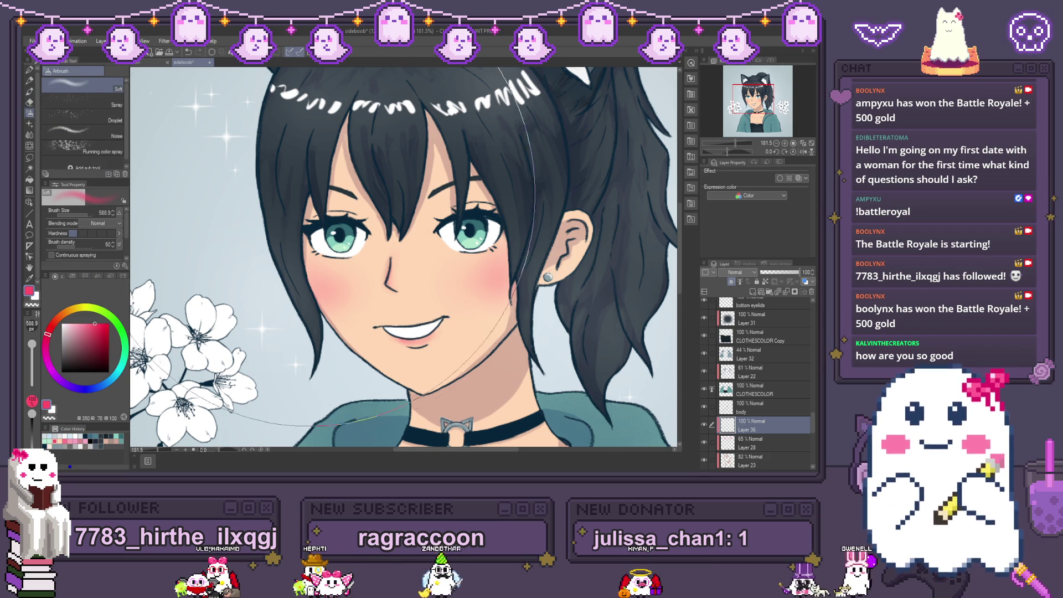
pyautogui.click(72, 216)
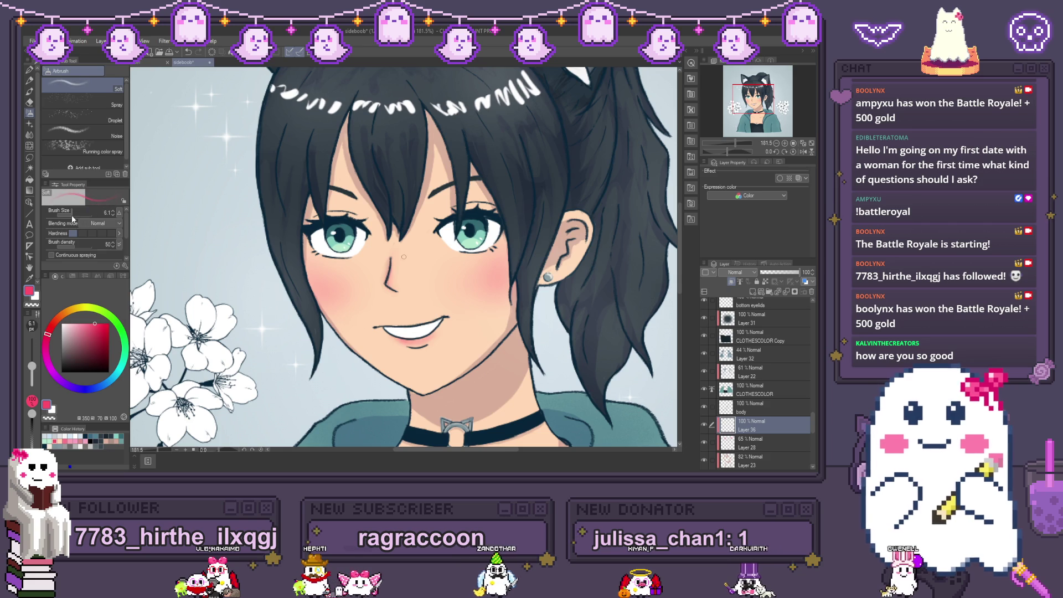
pyautogui.moveTo(71, 219); pyautogui.dragTo(75, 219)
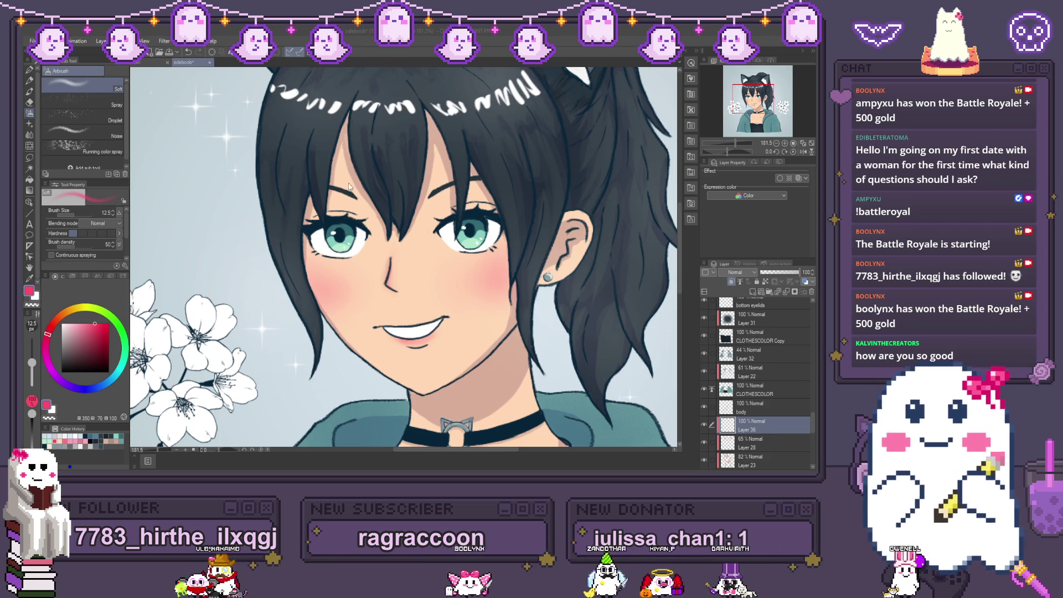
pyautogui.hotkey('ctrl', 'e')
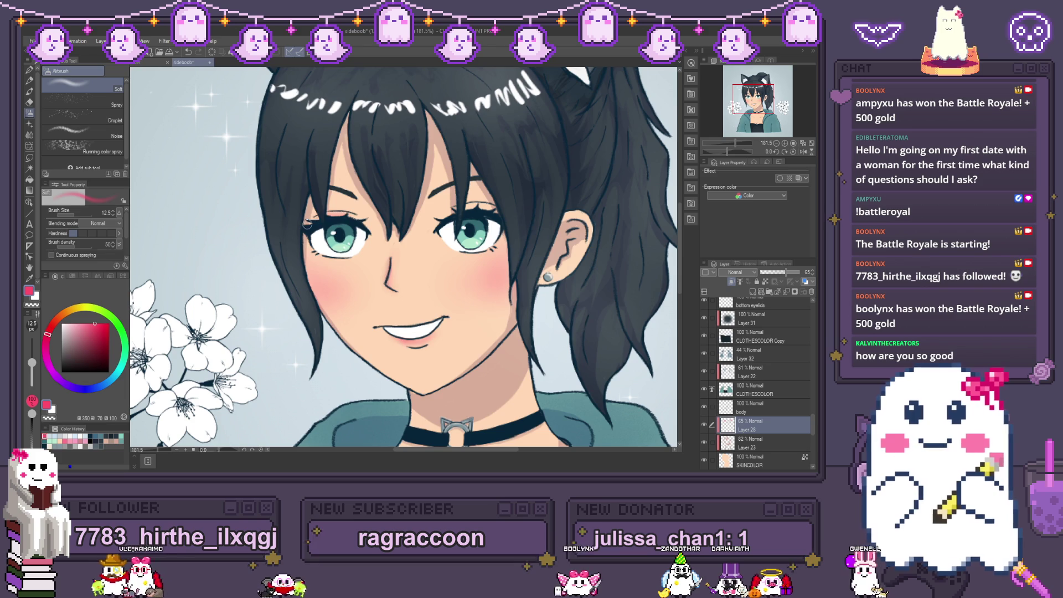
pyautogui.moveTo(331, 214); pyautogui.dragTo(351, 219)
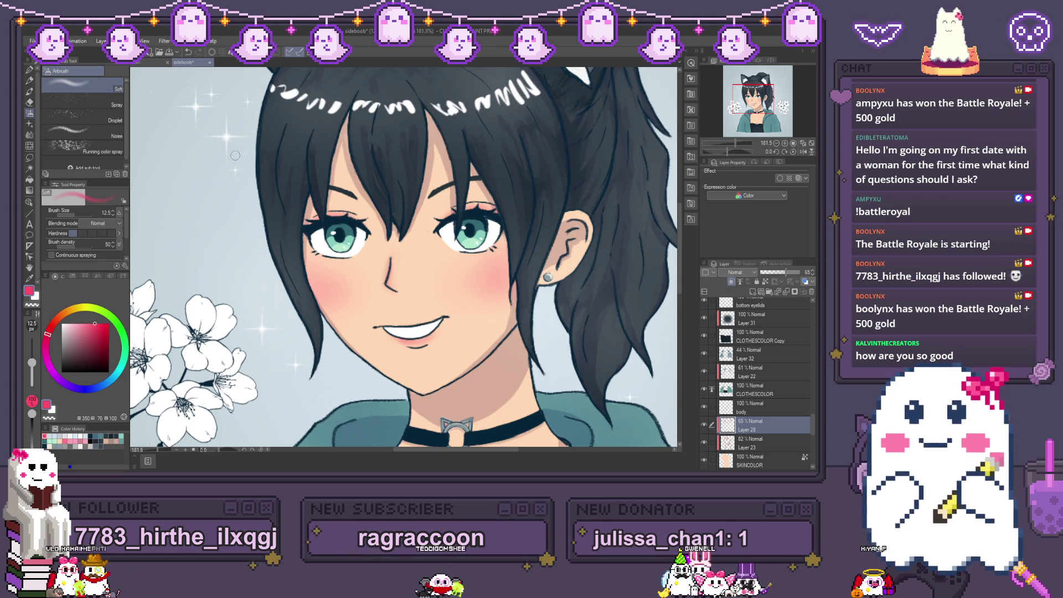
# Step: Zoom out to check the whole portrait, then zoom back in on the eyes
pyautogui.scroll(-2, 202, 158)
pyautogui.scroll(-1, 333, 227)
pyautogui.scroll(-1, 330, 183)
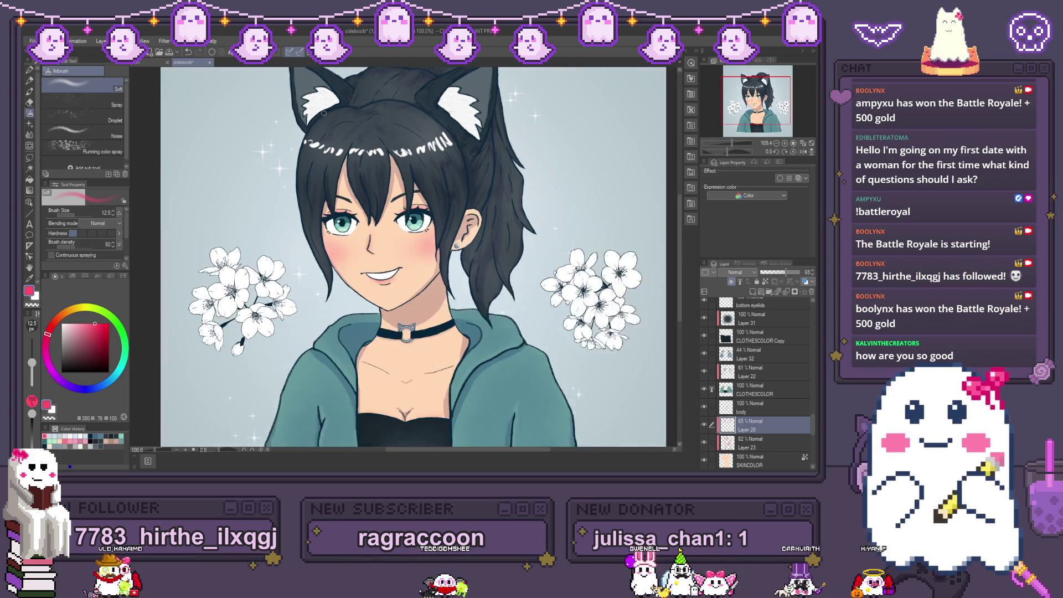
pyautogui.scroll(3, 328, 154)
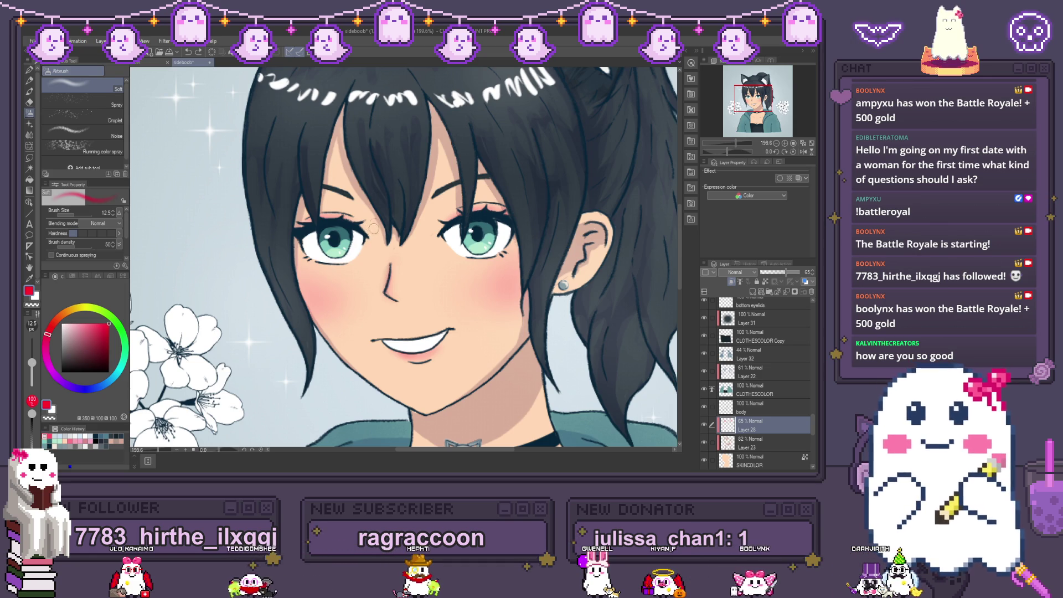
# Step: Swap the drawing colour to white and choose the G-pen at size 5
pyautogui.press('x')
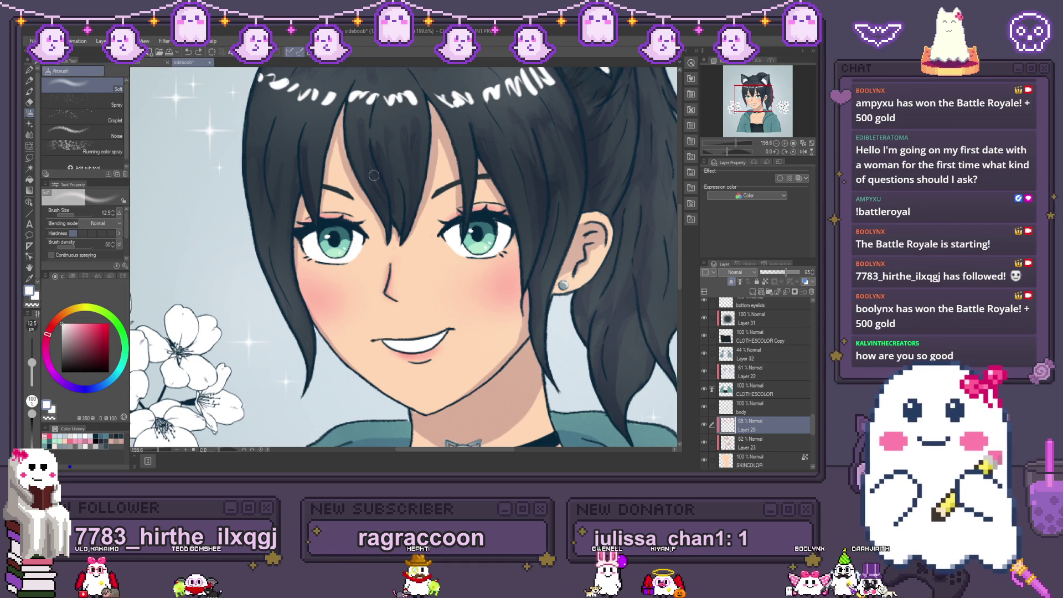
pyautogui.click(29, 70)
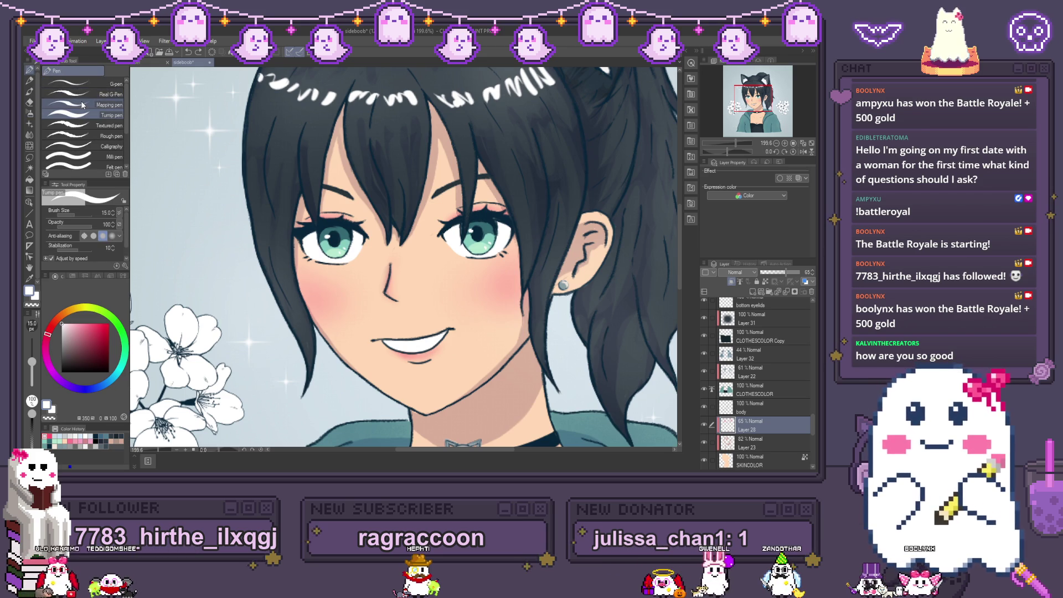
pyautogui.click(82, 105)
pyautogui.click(83, 83)
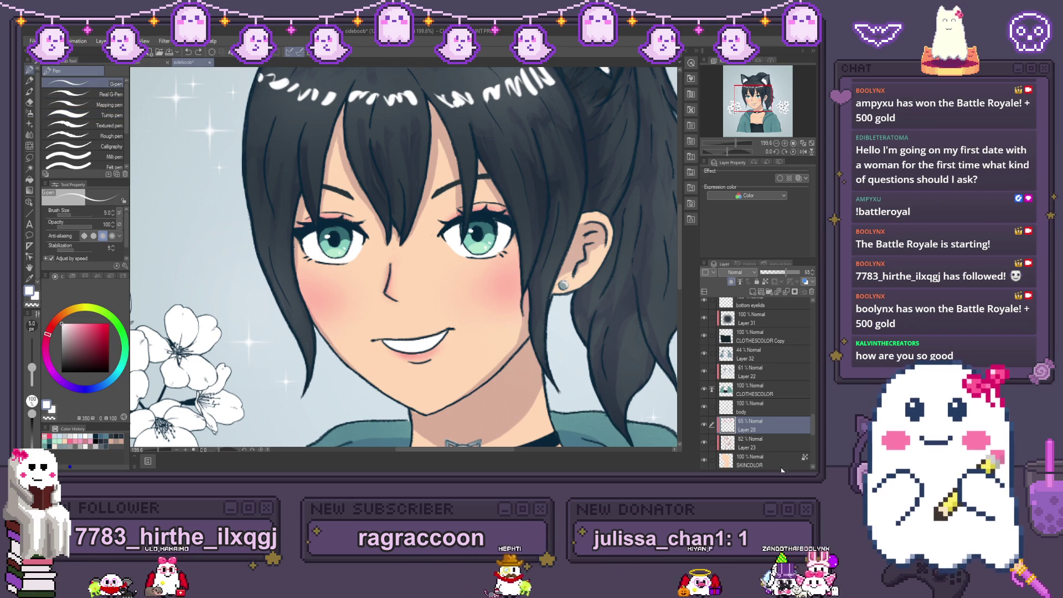
# Step: Select the body layer, then Layer 28 at 65% opacity, and pick the Soft eraser
pyautogui.click(756, 407)
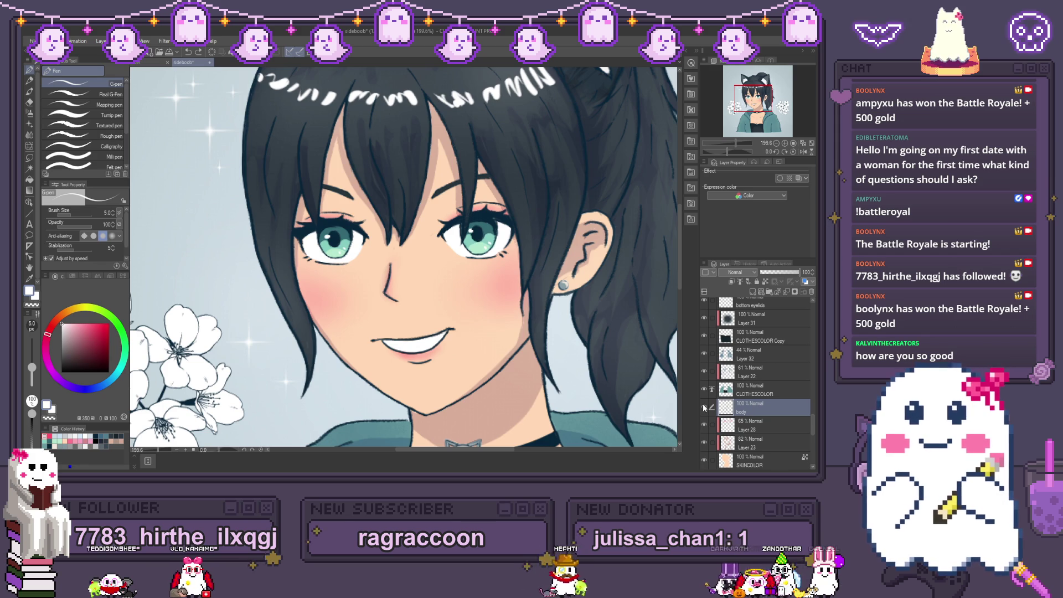
pyautogui.click(748, 422)
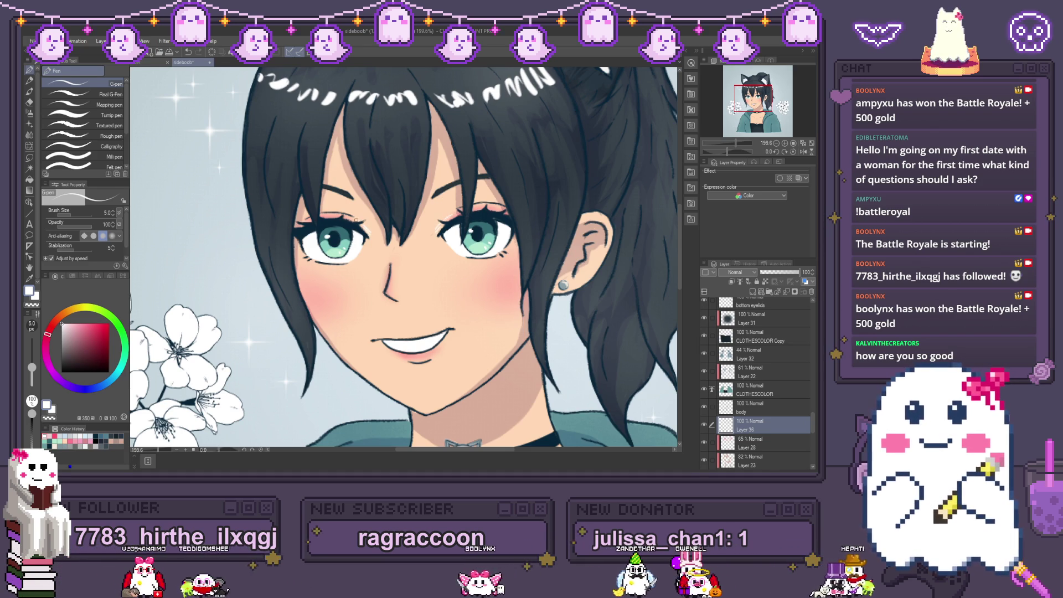
pyautogui.click(30, 103)
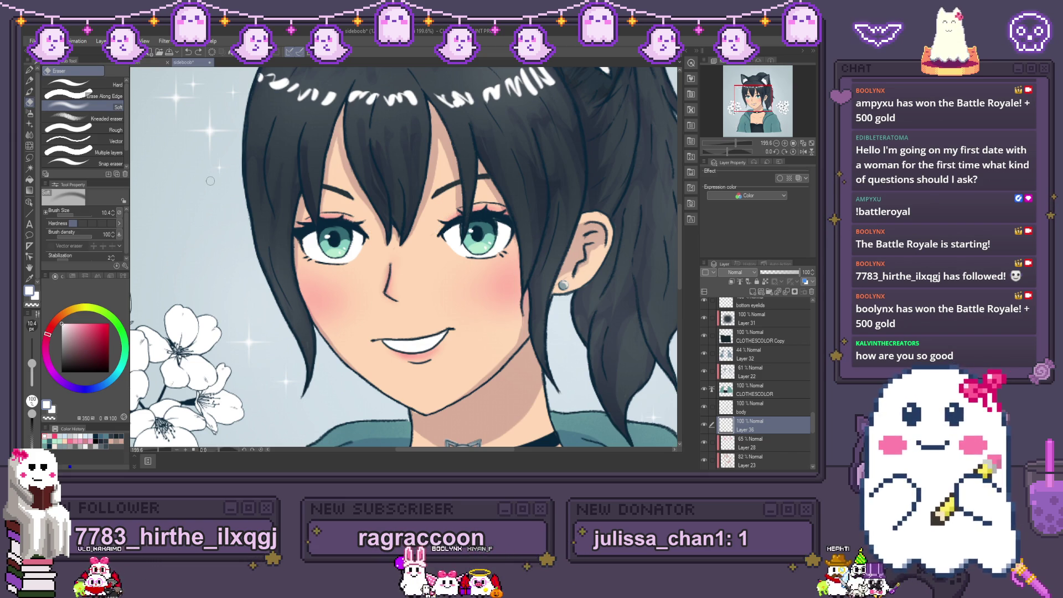
# Step: Raise the saturation on the CLOTHESCOLOR layer so the hoodie becomes a brighter, more vivid teal
pyautogui.scroll(-2, 404, 310)
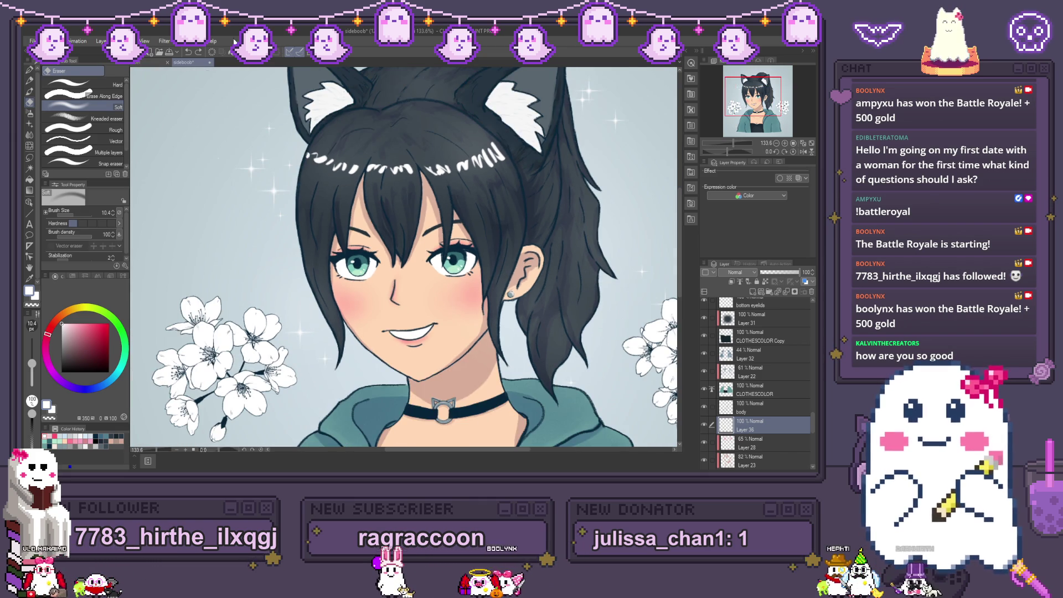
pyautogui.scroll(-3, 405, 311)
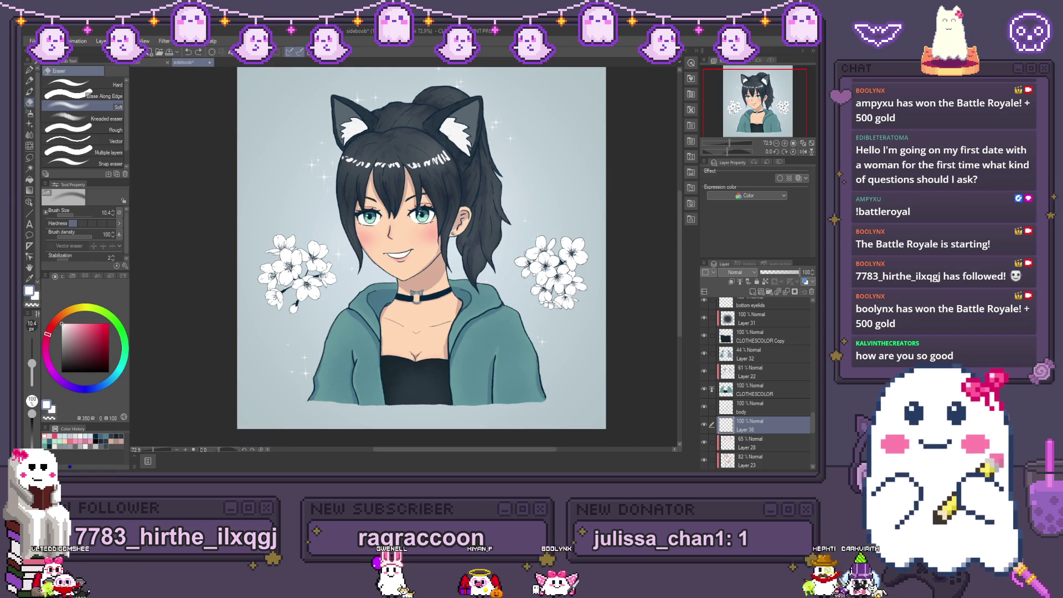
pyautogui.scroll(1, 495, 219)
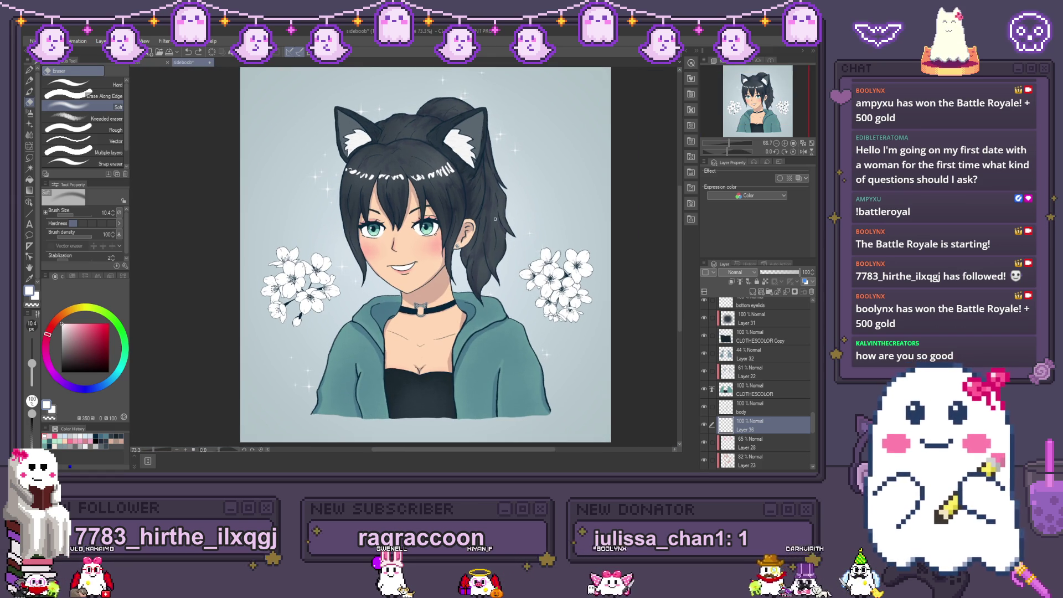
pyautogui.scroll(-3, 759, 344)
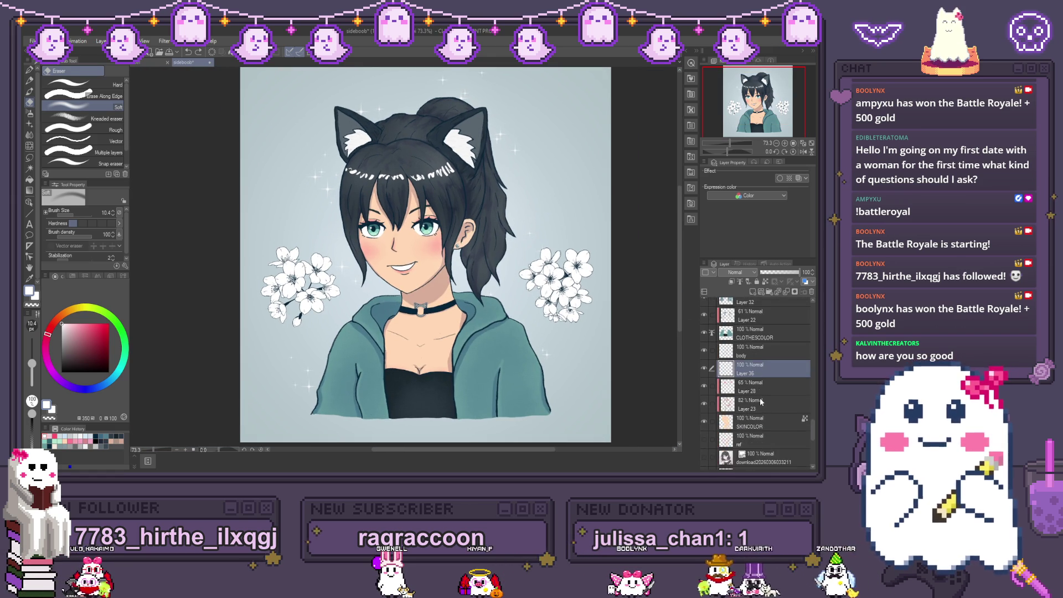
pyautogui.click(758, 337)
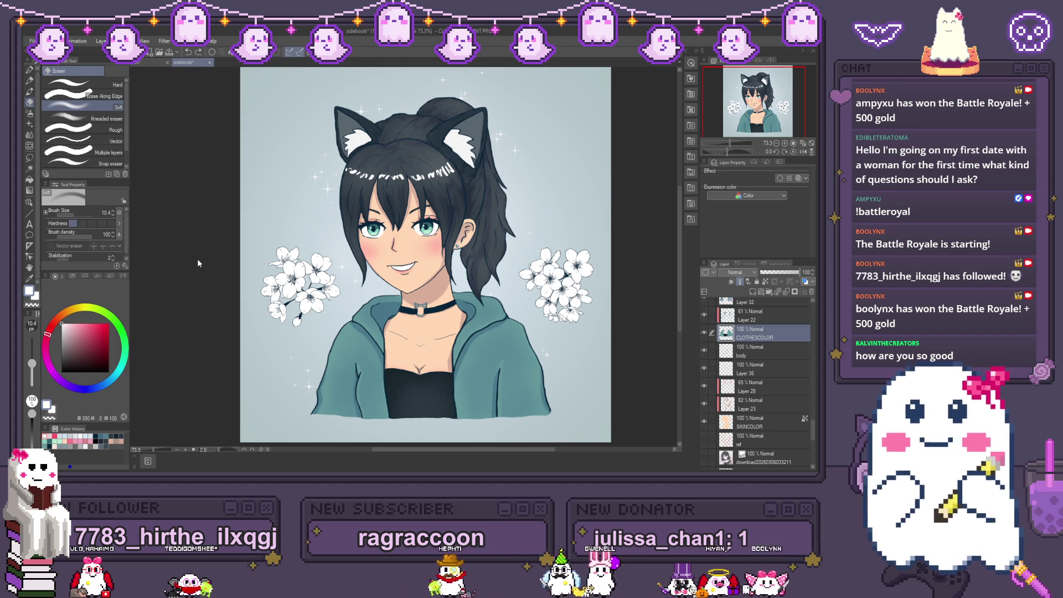
pyautogui.hotkey('ctrl', 's')
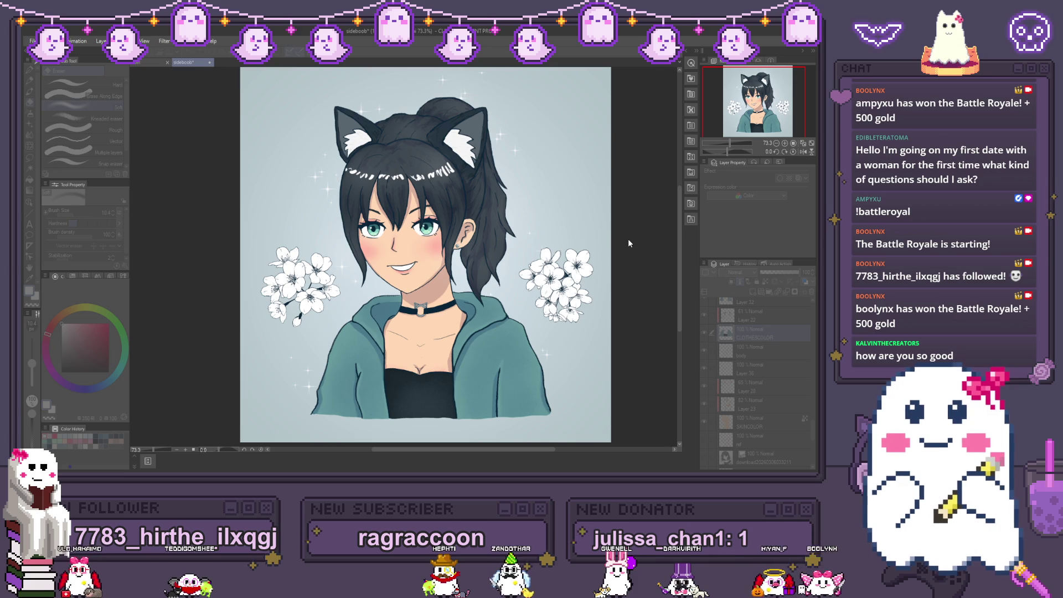
pyautogui.hotkey('ctrl', 'z')
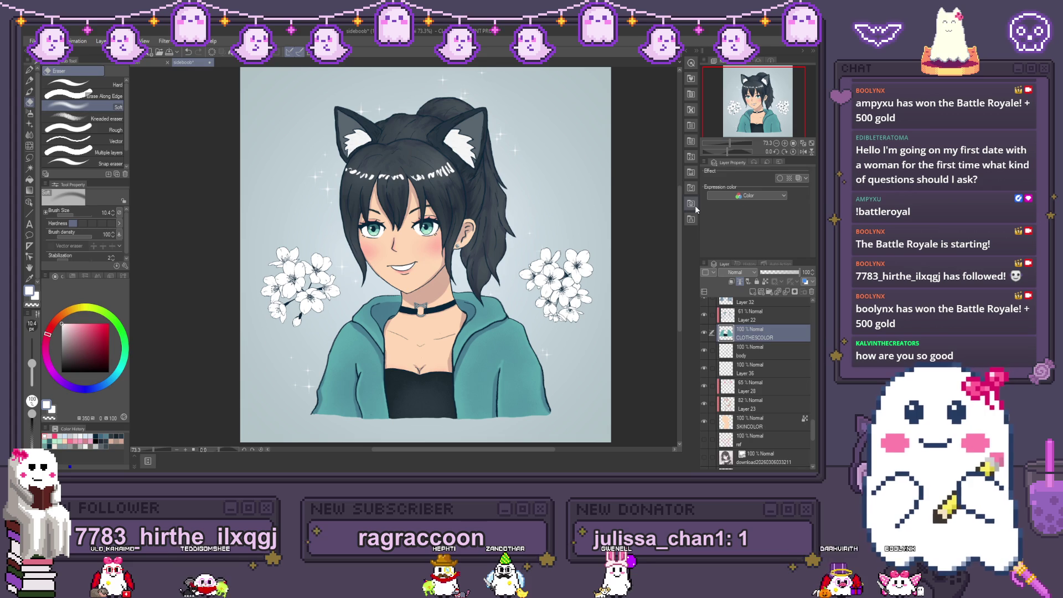
pyautogui.scroll(10, 789, 362)
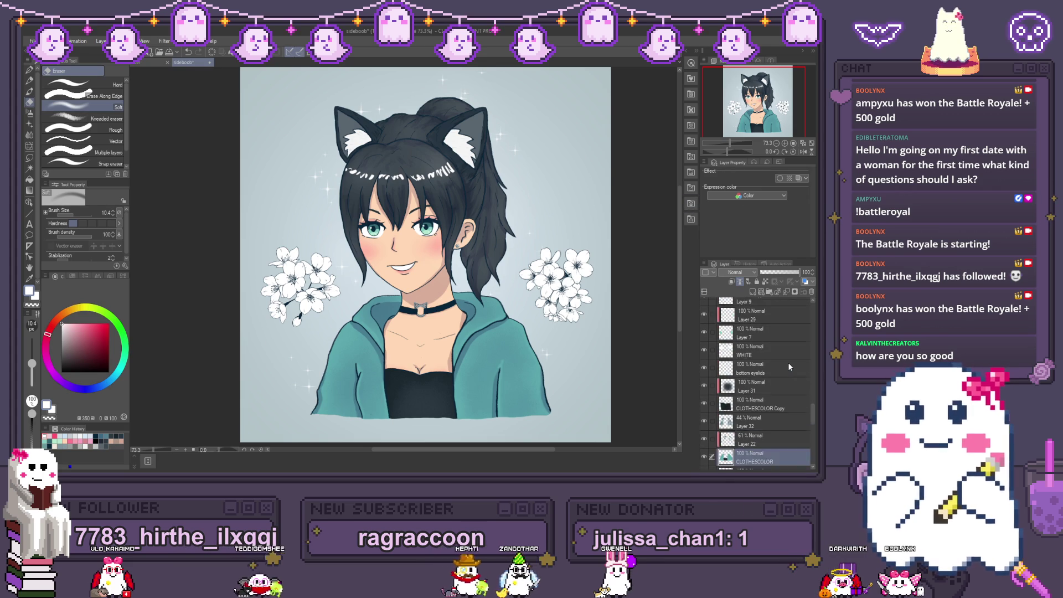
pyautogui.click(779, 380)
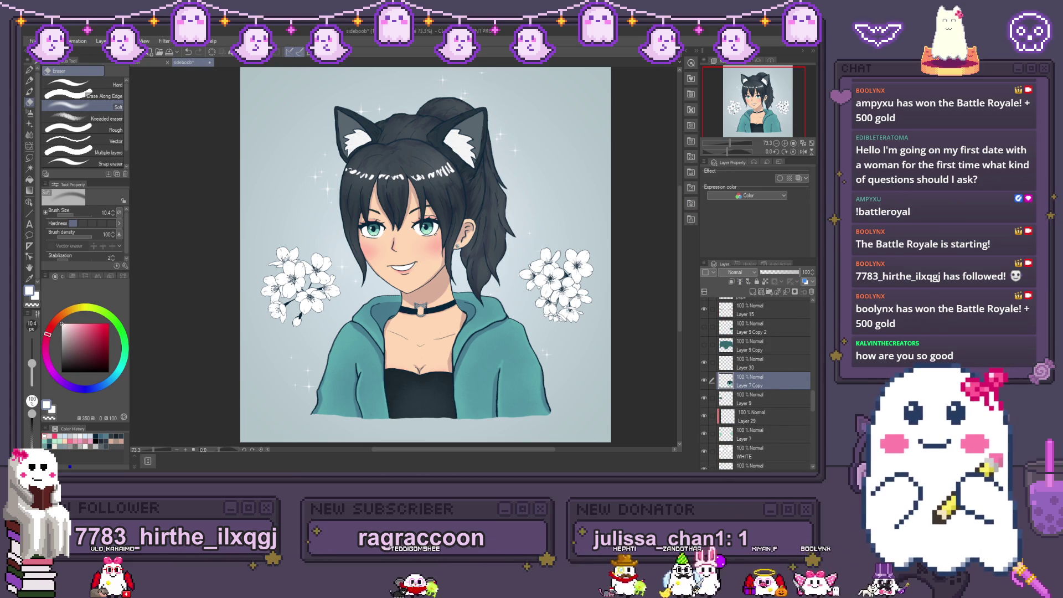
pyautogui.scroll(-1, 512, 257)
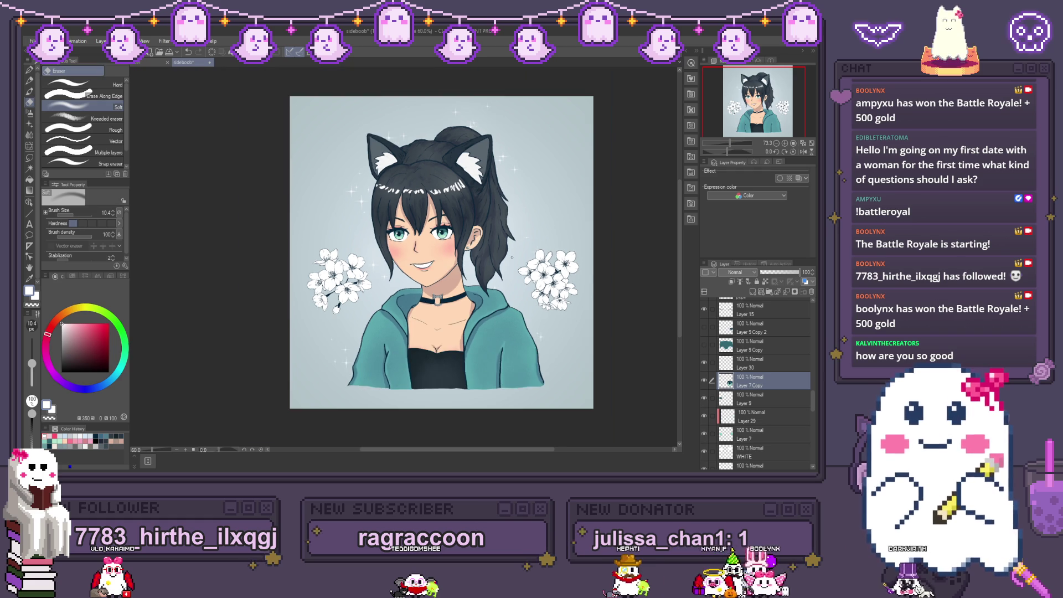
pyautogui.scroll(1, 512, 257)
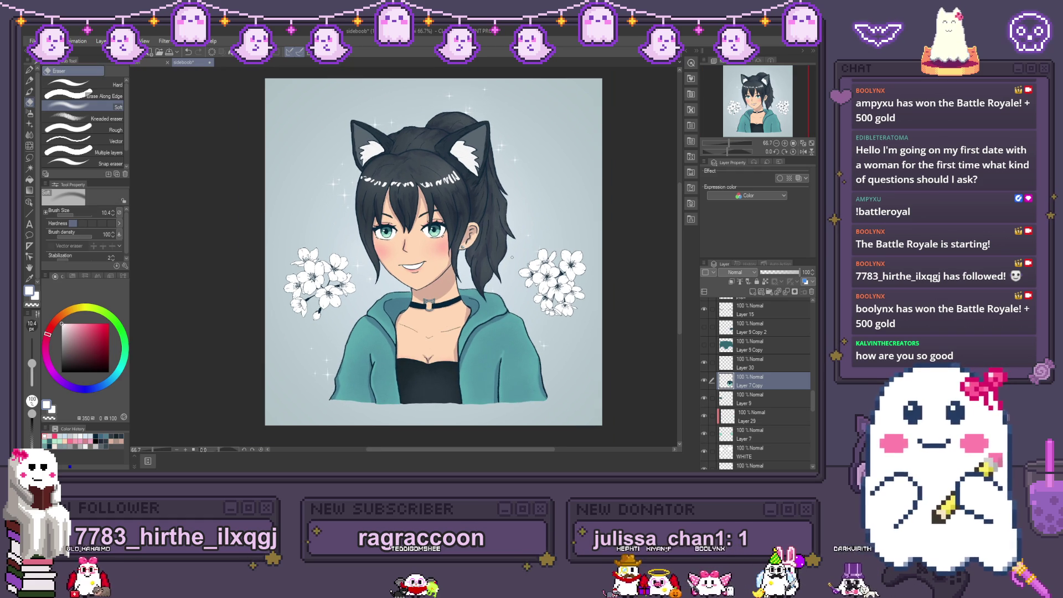
pyautogui.scroll(1, 513, 257)
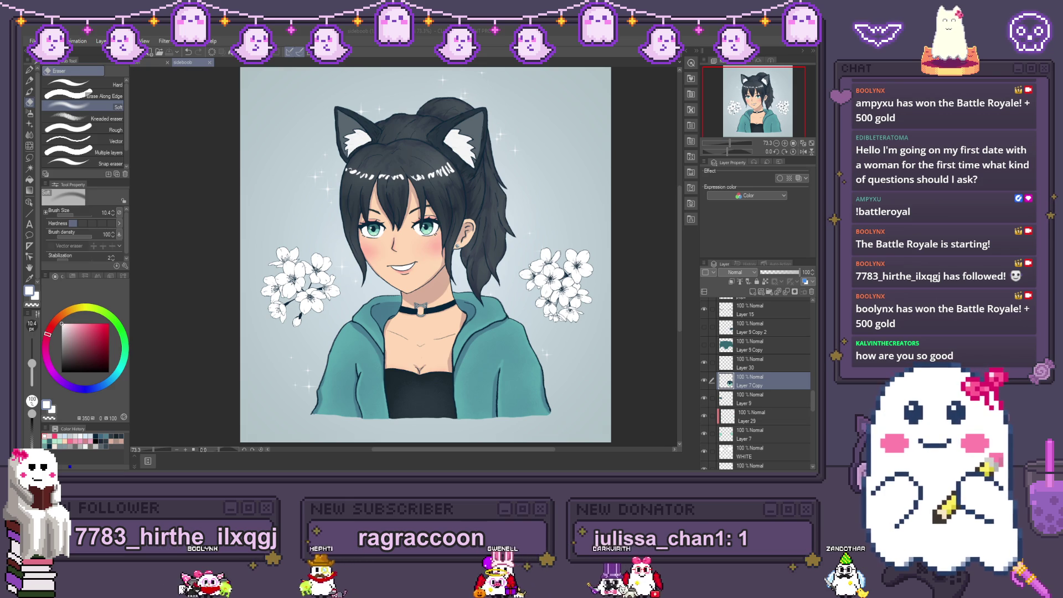
pyautogui.click(76, 232)
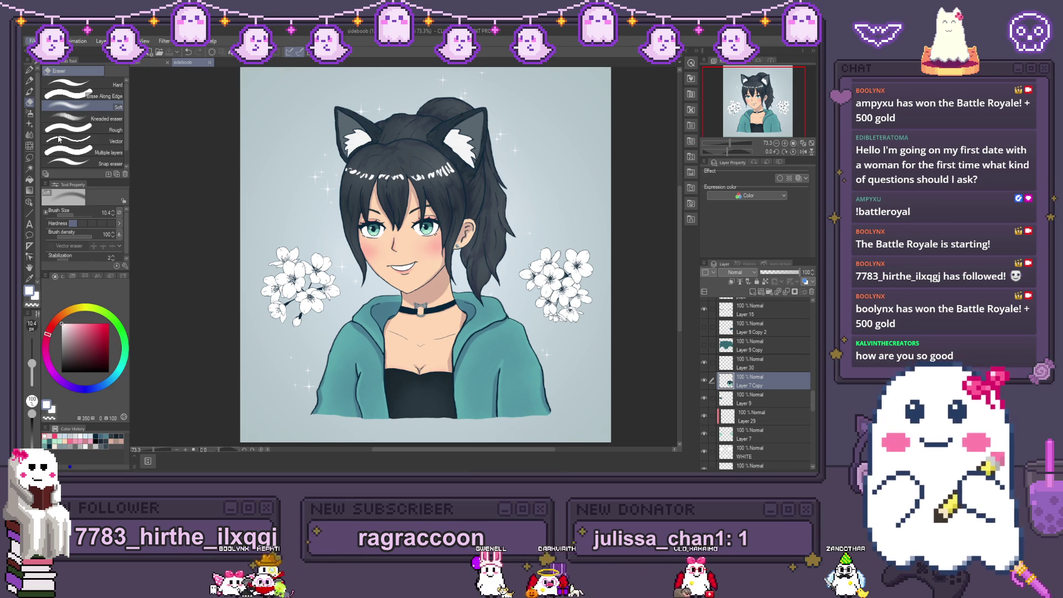